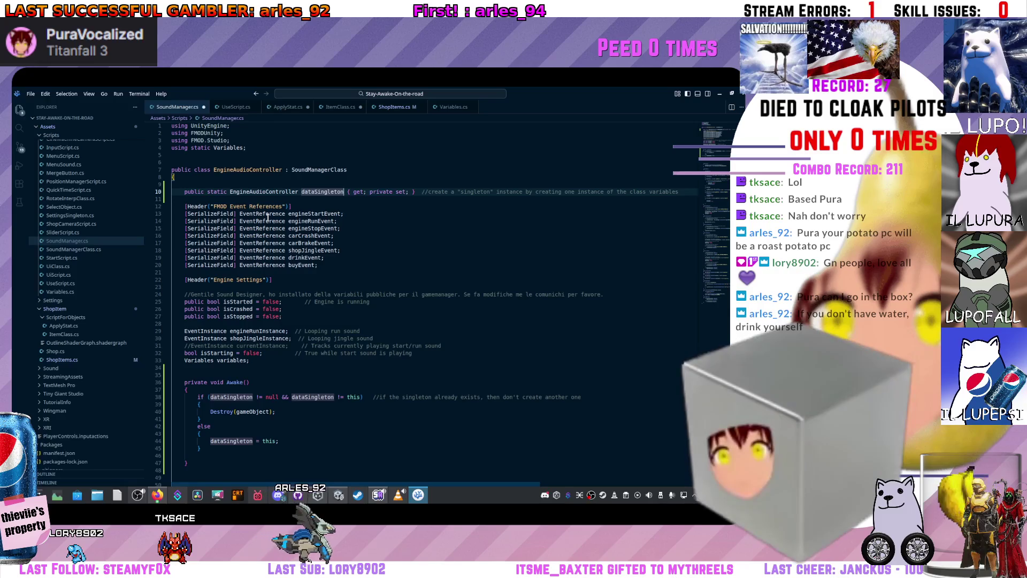
Rename the dataSingleton declaration on line 10 of SoundManager.cs to soundSingleton
left_click_drag(347, 170, 289, 169)
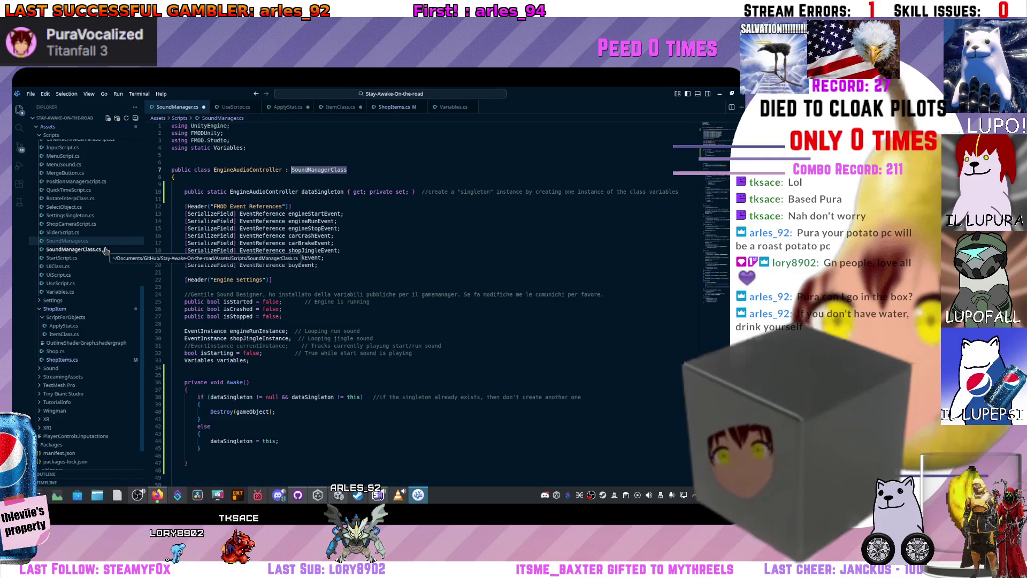
left_click(330, 192)
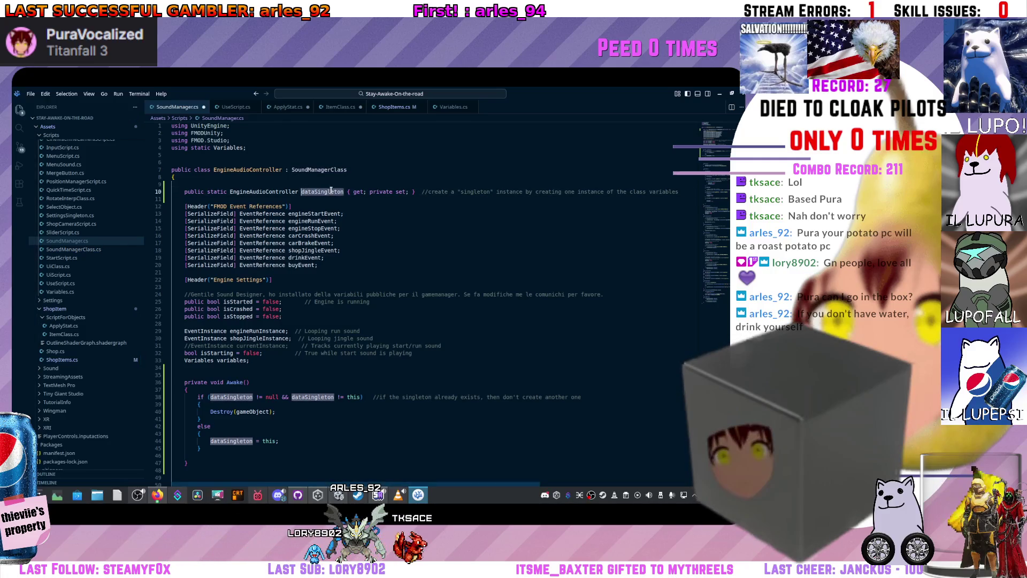
type("soundSing")
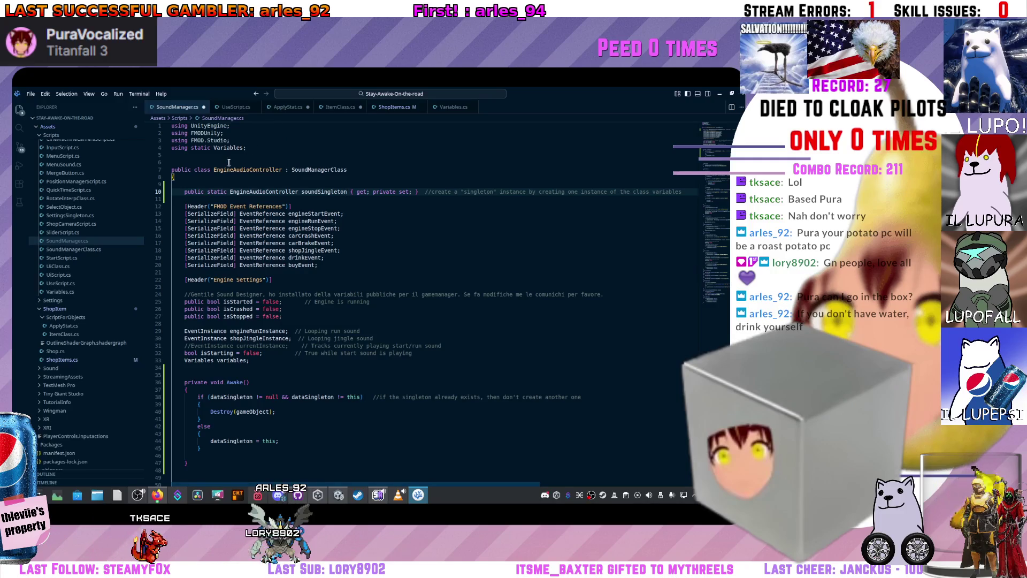
left_click_drag(347, 170, 298, 161)
left_click(336, 192)
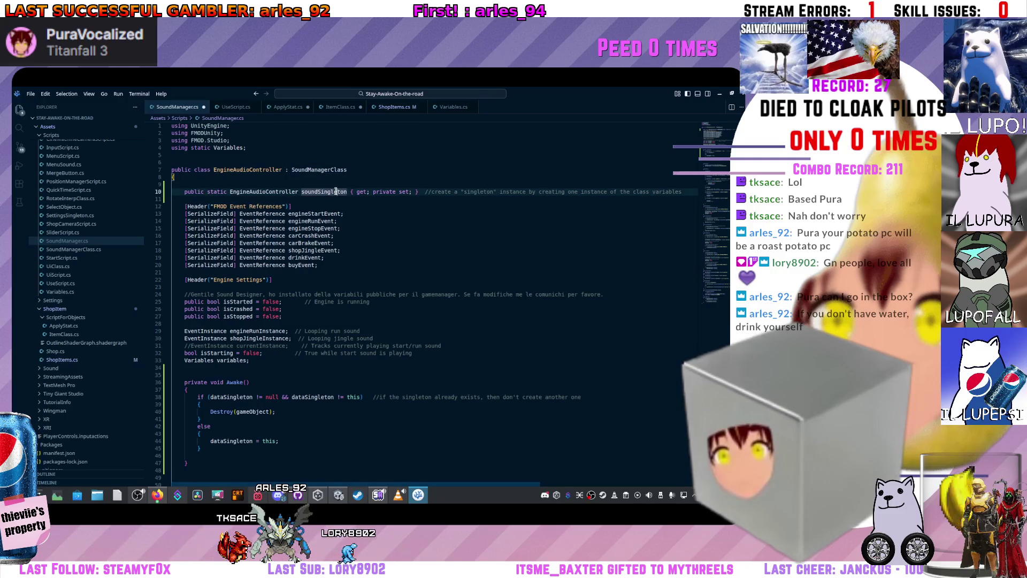
scroll(392, 197, "down", 2)
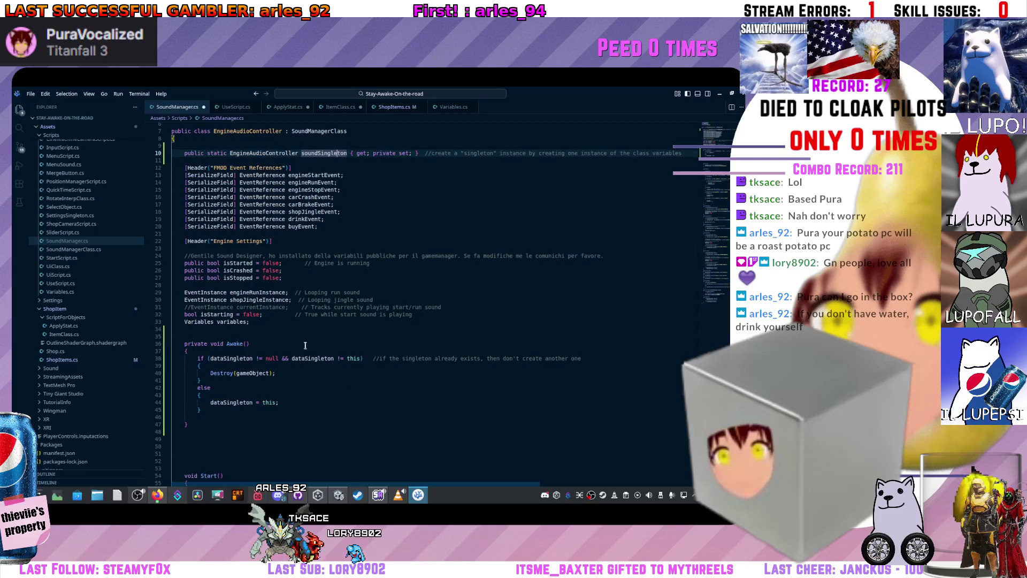
Replace dataSingleton with soundSingleton in the Awake() null check, undoing a mistyped edit
left_click(256, 359)
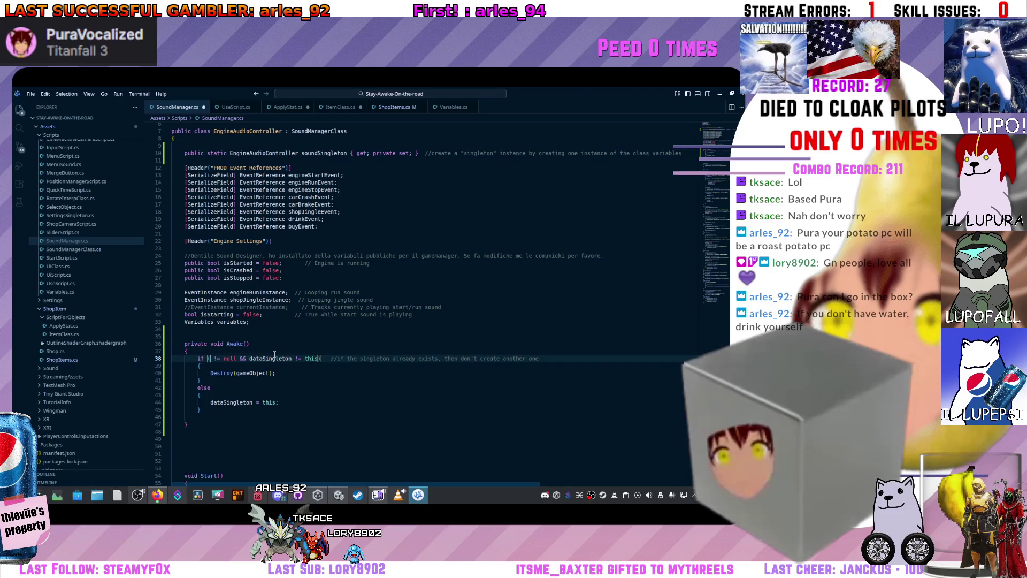
type("Eng")
key("BackSpace")
key("BackSpace")
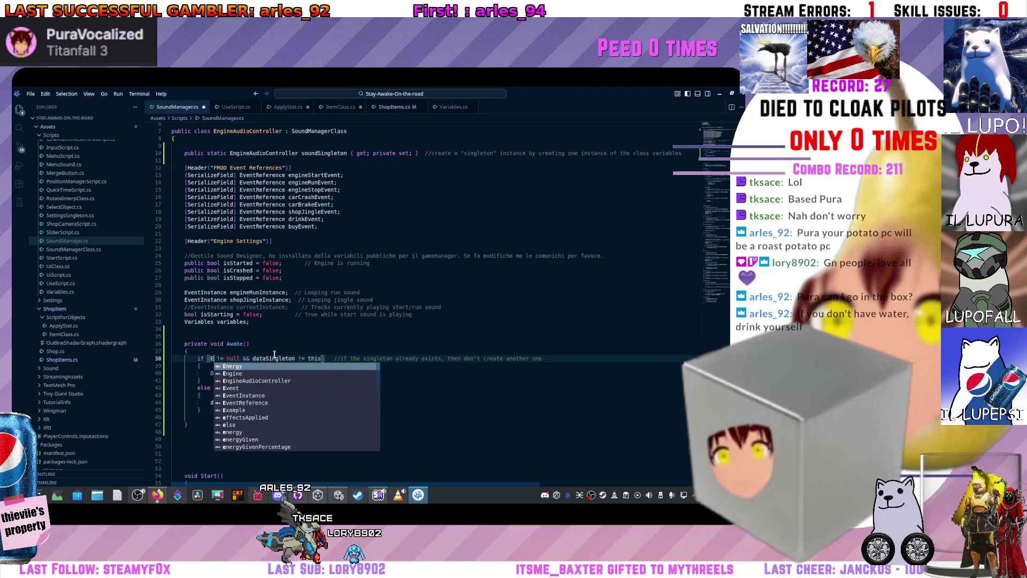
key("ctrl+z")
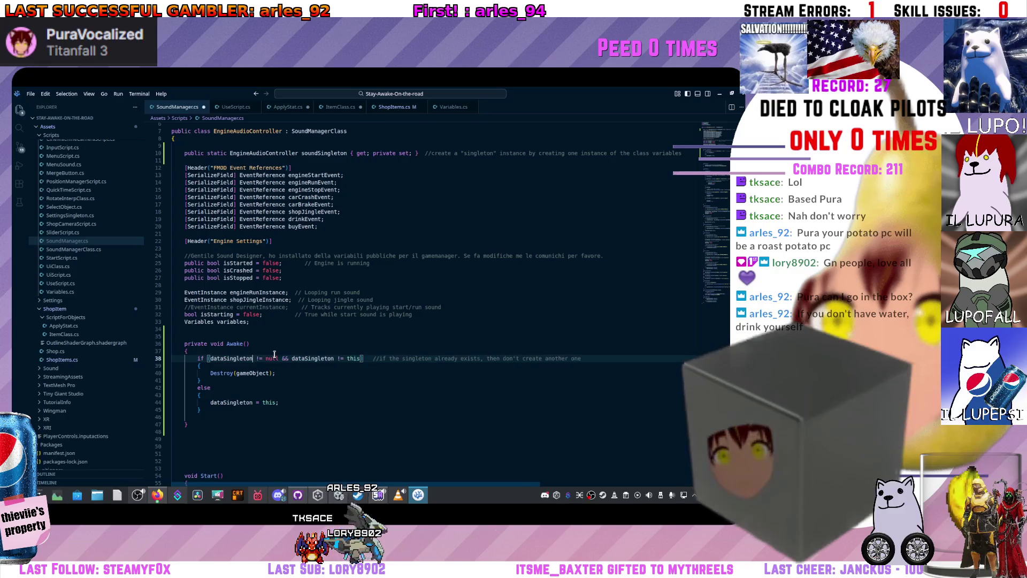
type("sound")
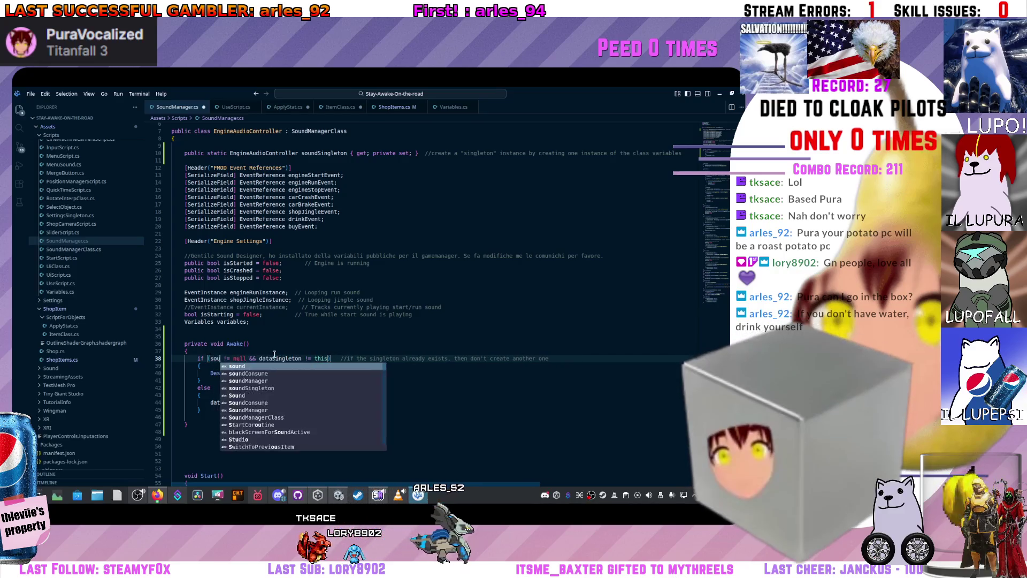
key("Down")
key("Down")
key("Down")
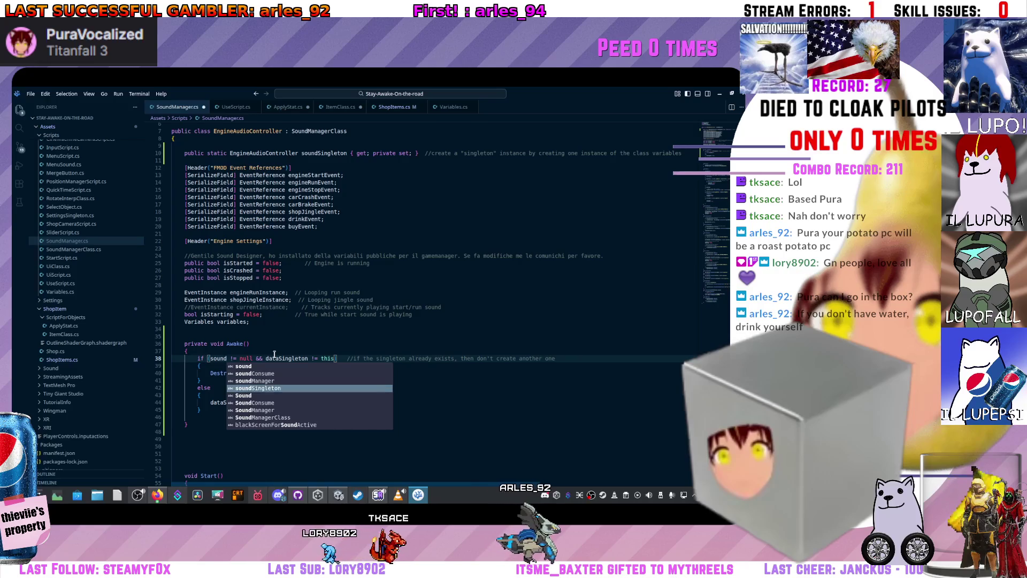
key("Return")
Change the remaining Awake() references, the this comparison and the assignment, to soundSingleton
key("ctrl+Right")
key("ctrl+Right")
key("ctrl+Right")
key("ctrl+BackSpace")
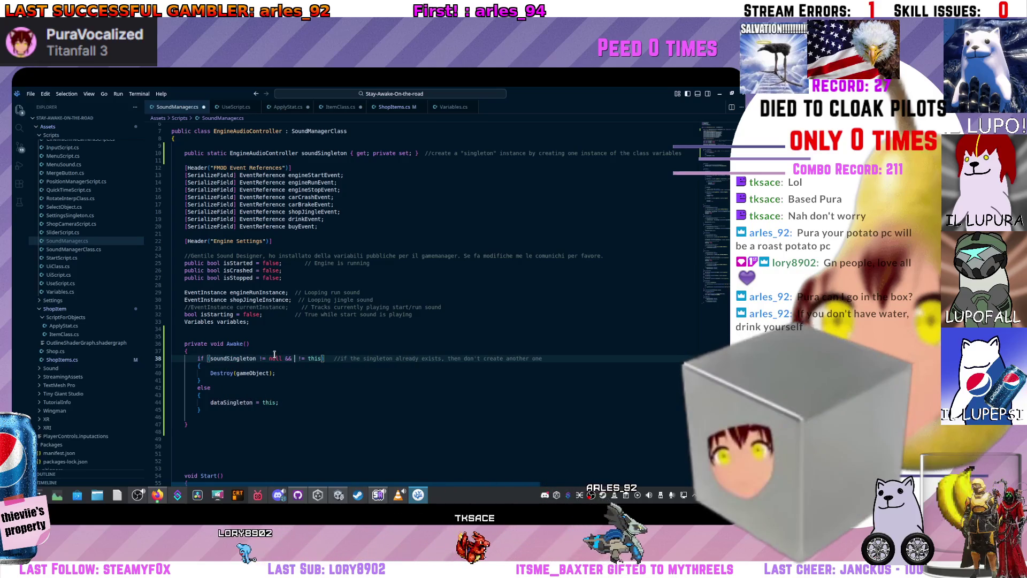
type("sound")
key("Down")
key("Down")
key("Down")
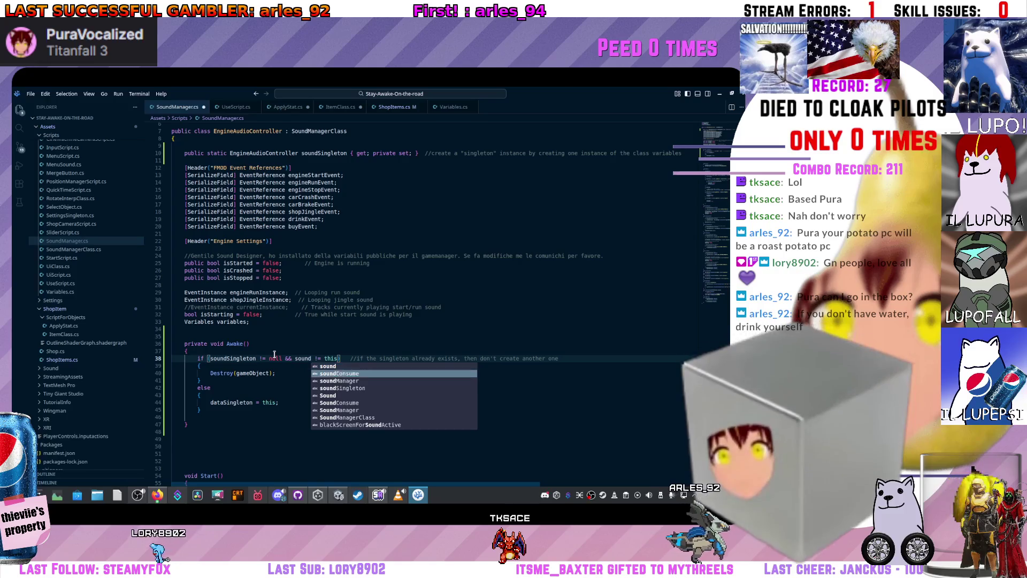
key("Return")
double_click(254, 402)
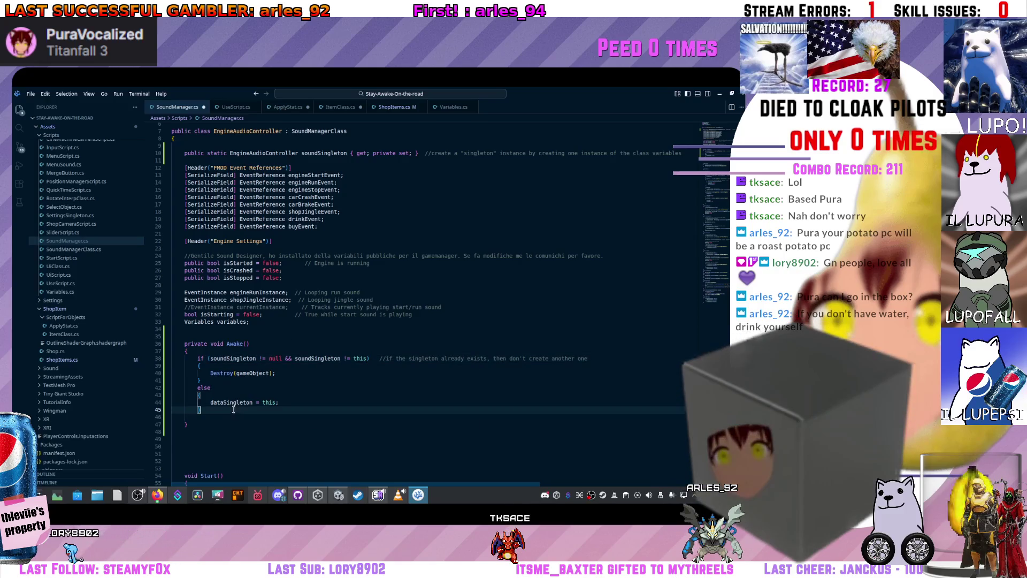
type("sound")
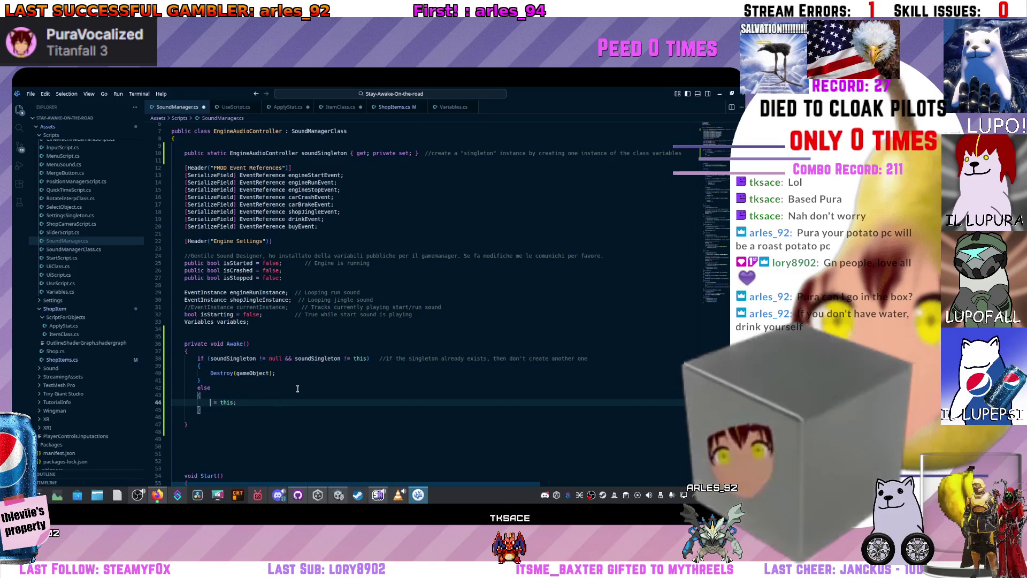
key("Down")
key("Down")
key("Down")
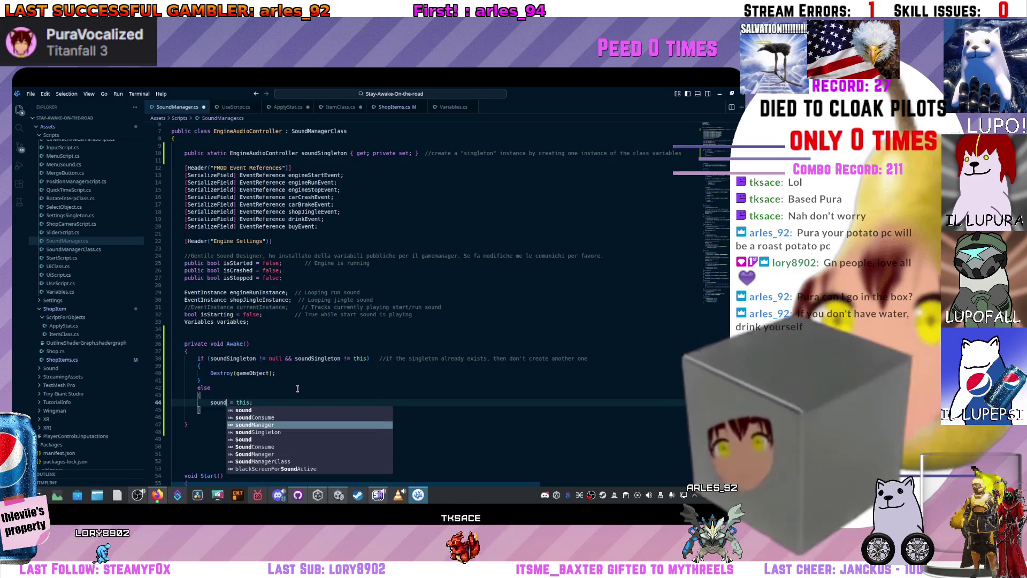
key("Return")
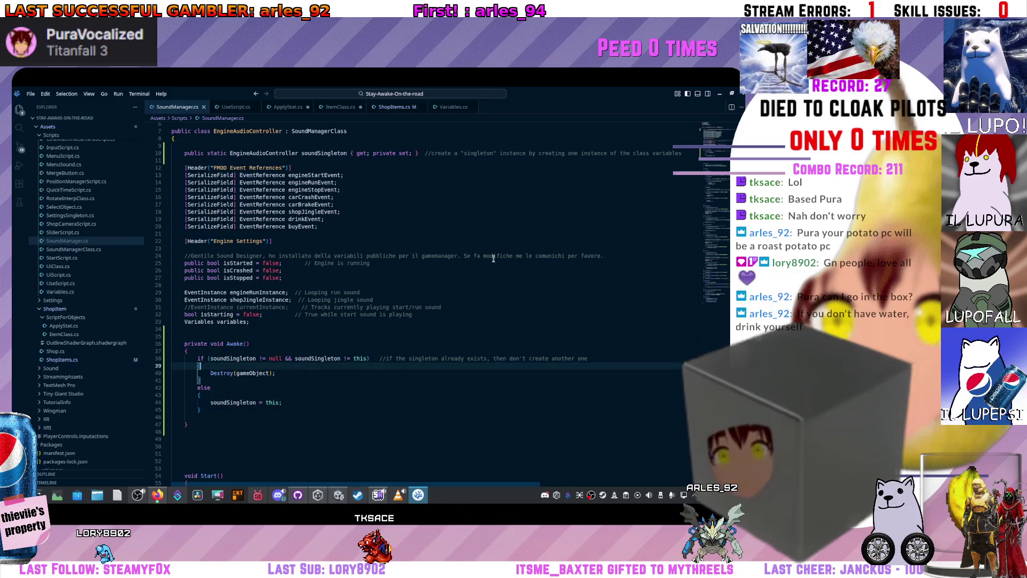
mouse_move(640, 93)
left_mouse_down()
mouse_move(460, 155)
mouse_move(347, 155)
mouse_move(348, 90)
left_mouse_up()
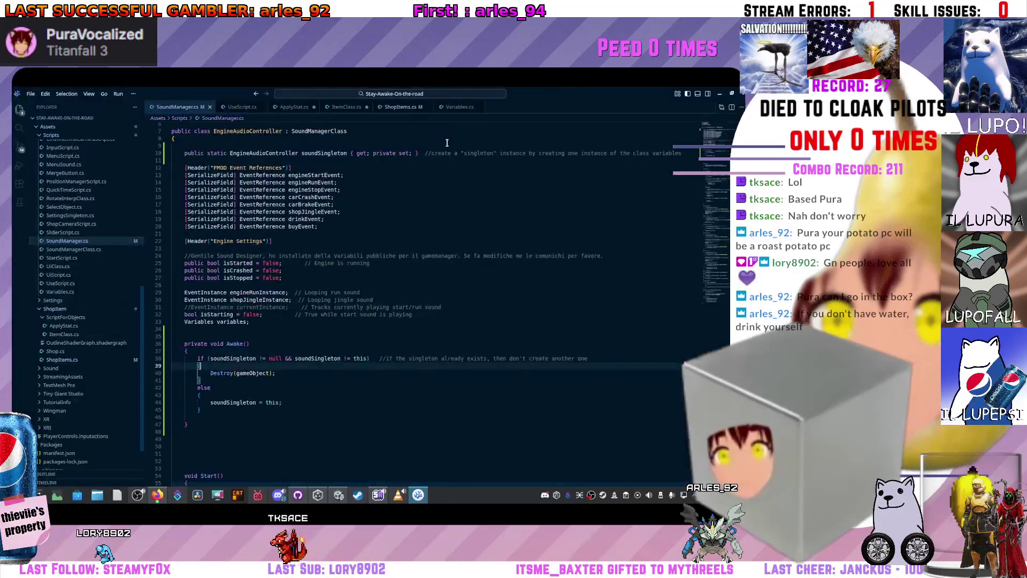
In ApplyStat.cs, make the SoundConsume.Drink check use == and start typing 'soundSingleton.' in its branch
left_click(457, 107)
scroll(327, 306, "down", 20)
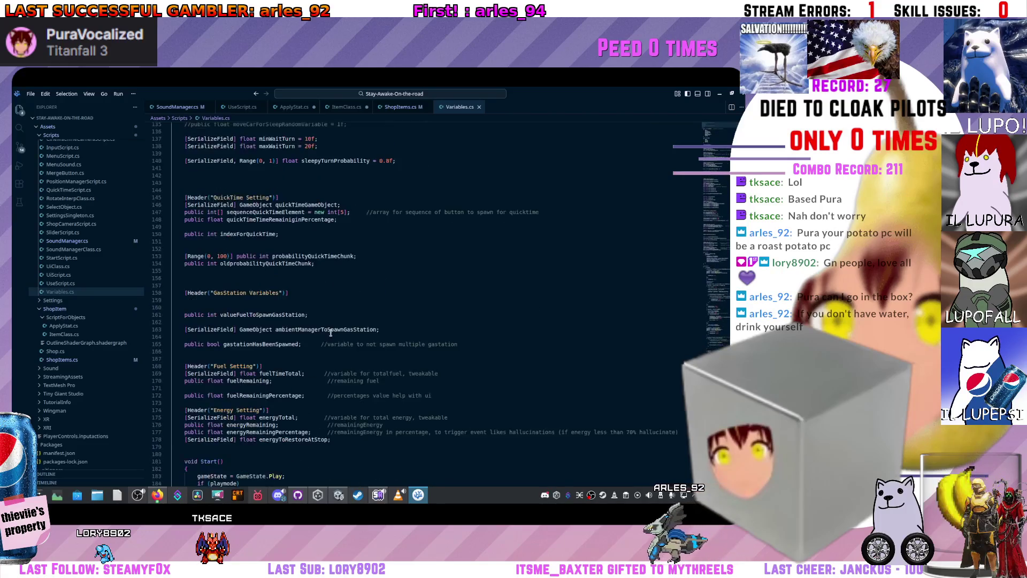
scroll(326, 321, "down", 7)
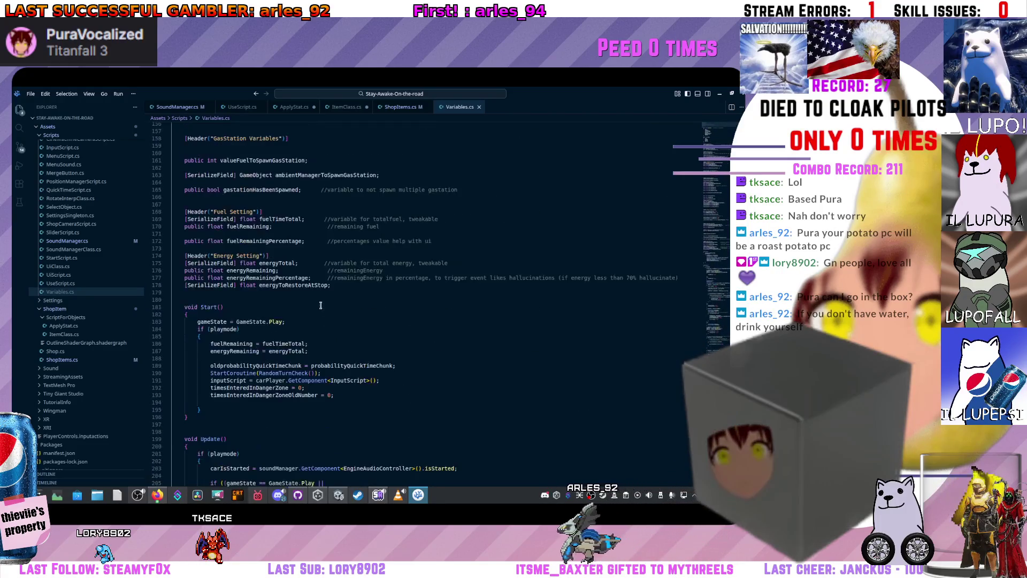
left_click(291, 106)
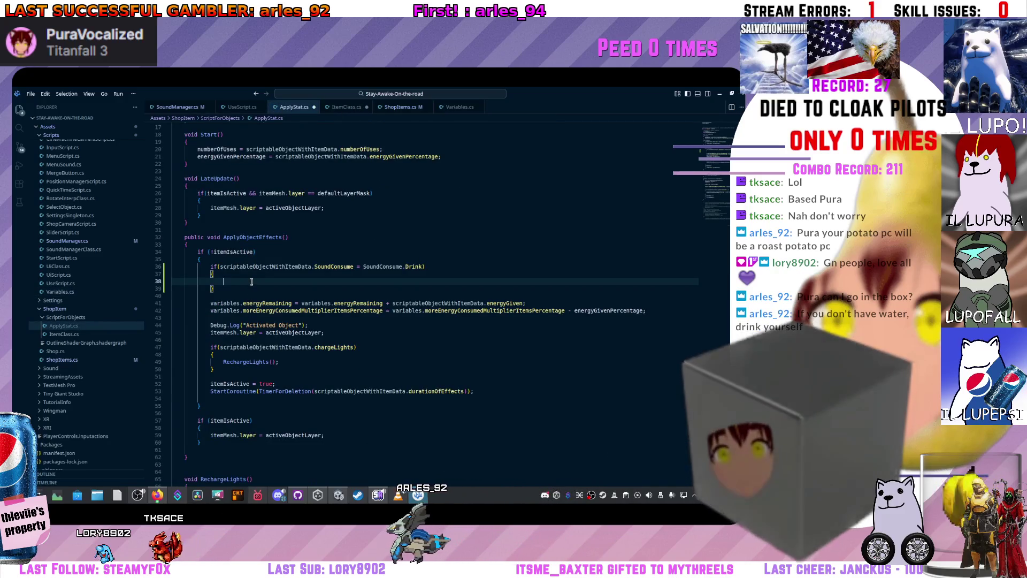
type("sound")
left_click(359, 266)
type("=")
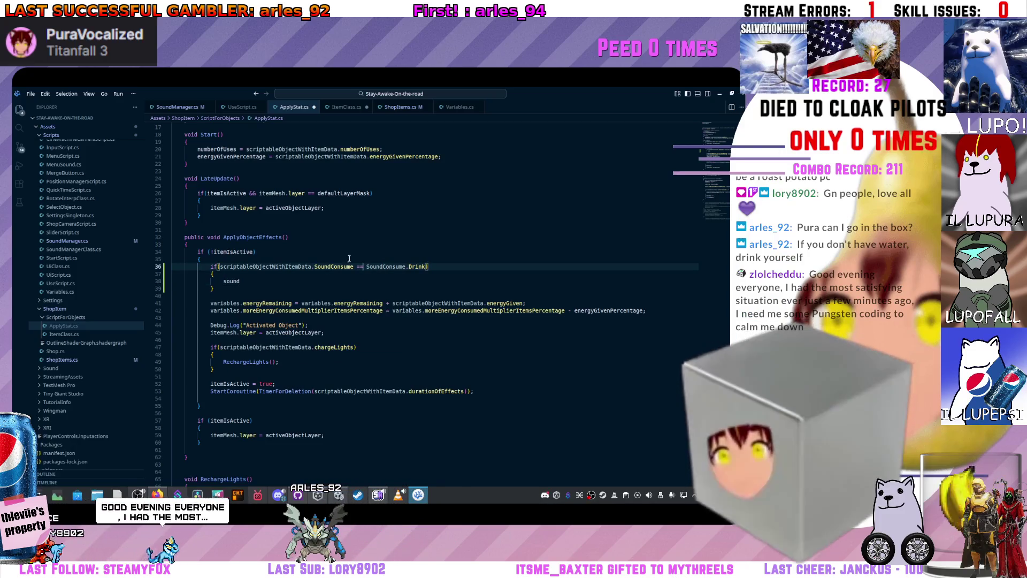
left_click(263, 281)
type("Si")
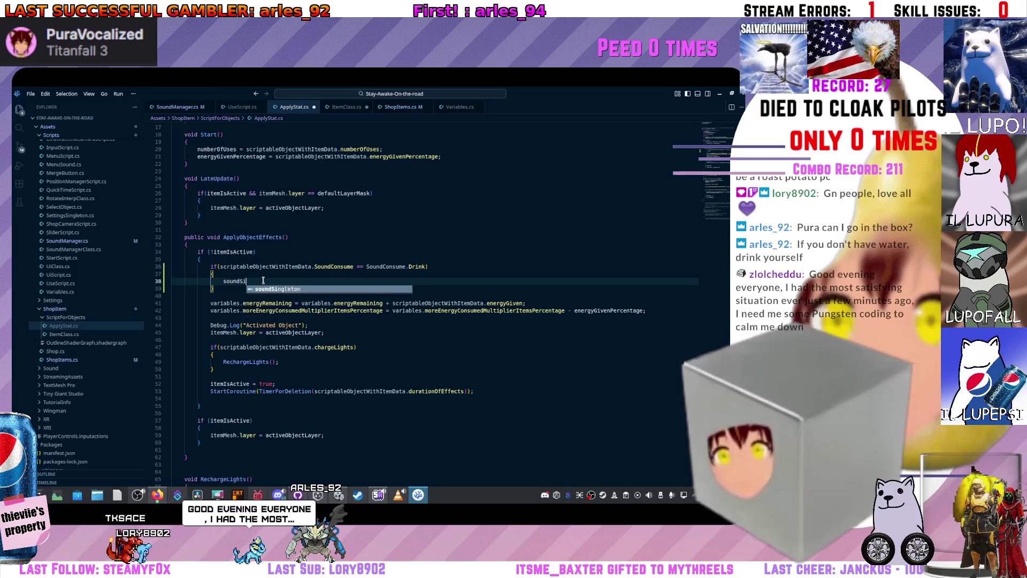
type(".")
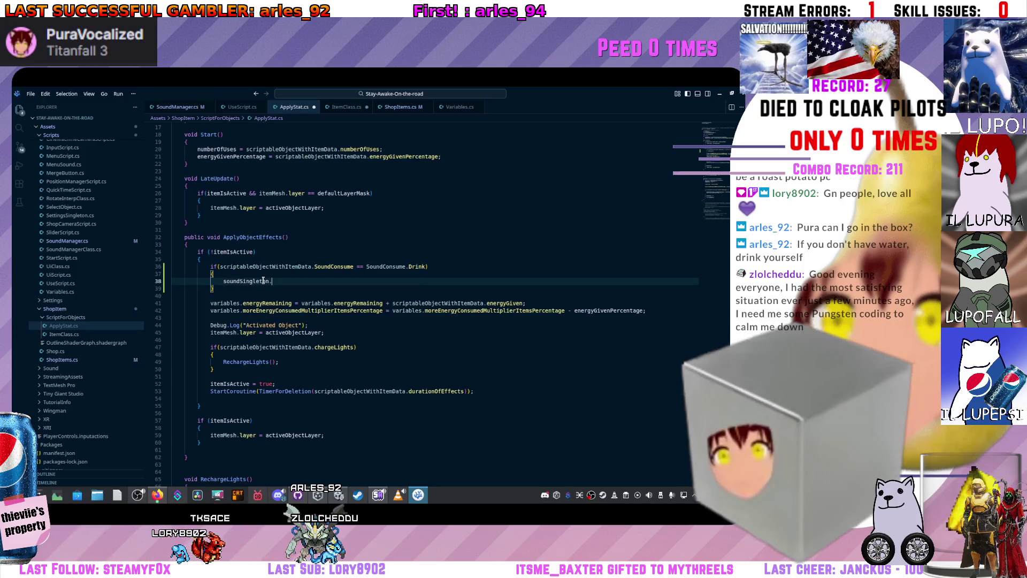
left_click(177, 106)
Finish the drink branch in ApplyStat.cs with the call soundSingleton.Drink();
scroll(284, 290, "down", 9)
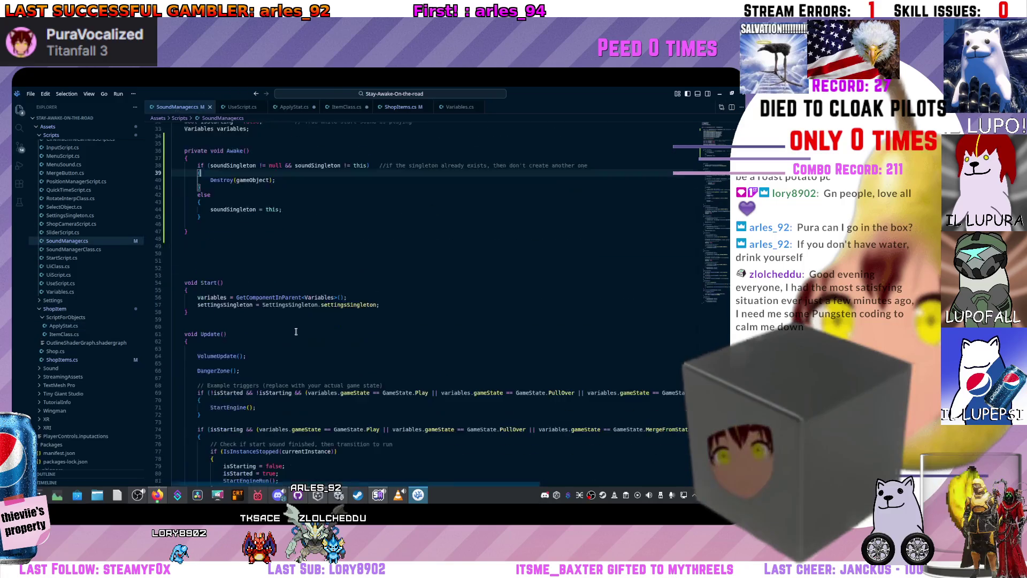
left_click(202, 267)
scroll(204, 265, "down", 20)
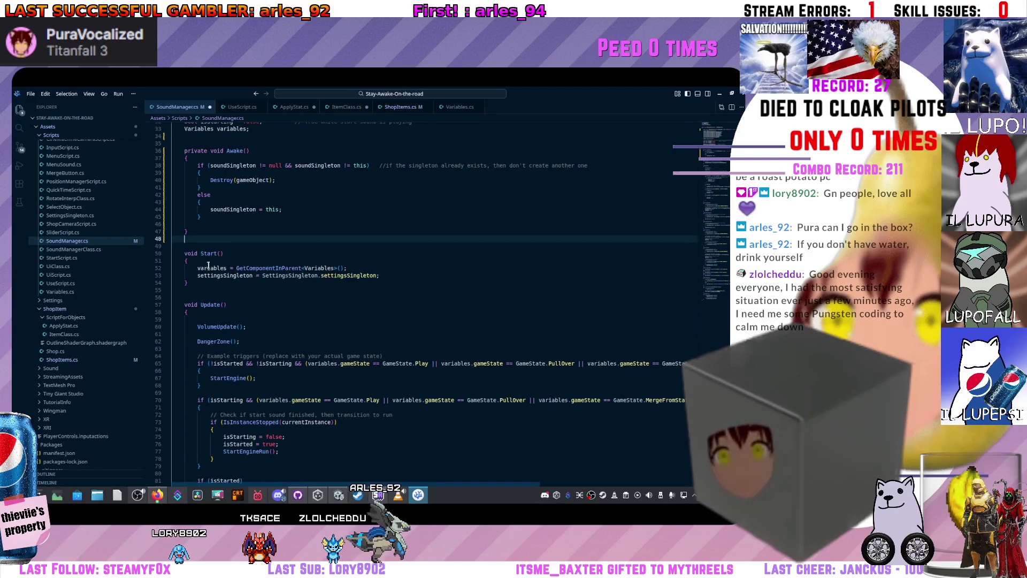
scroll(265, 278, "down", 19)
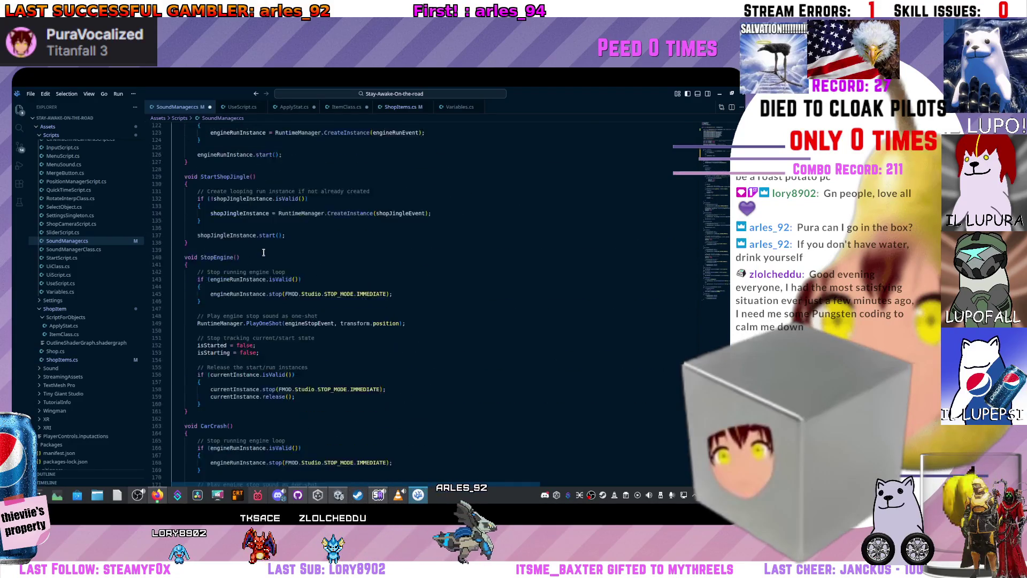
scroll(266, 280, "down", 1)
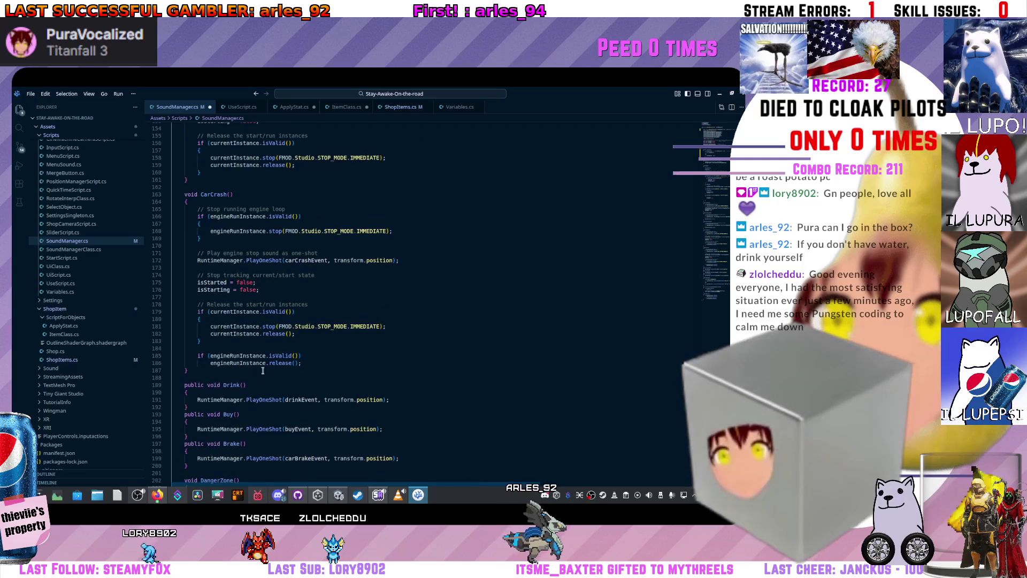
left_click(399, 108)
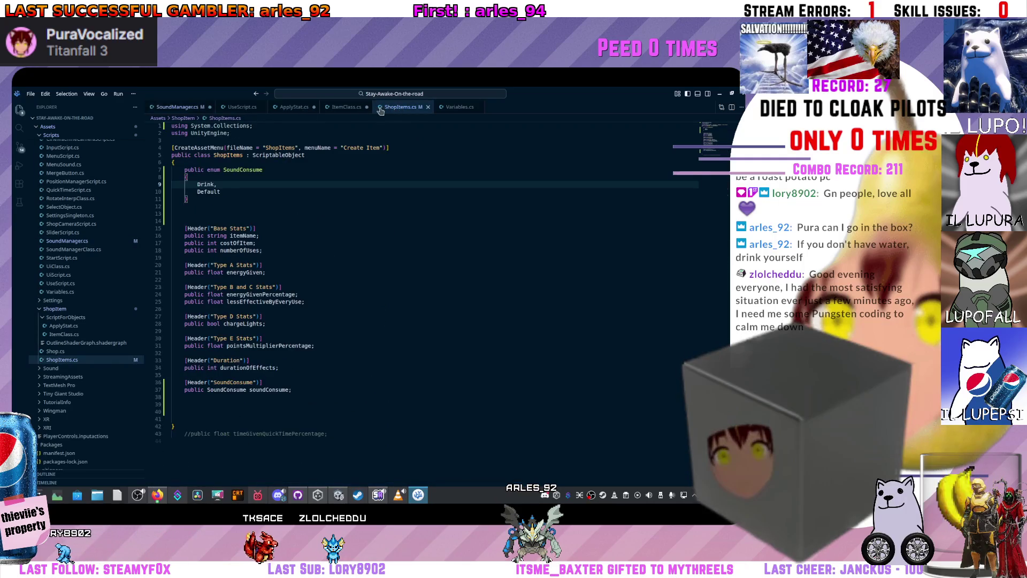
left_click(345, 107)
left_click(293, 107)
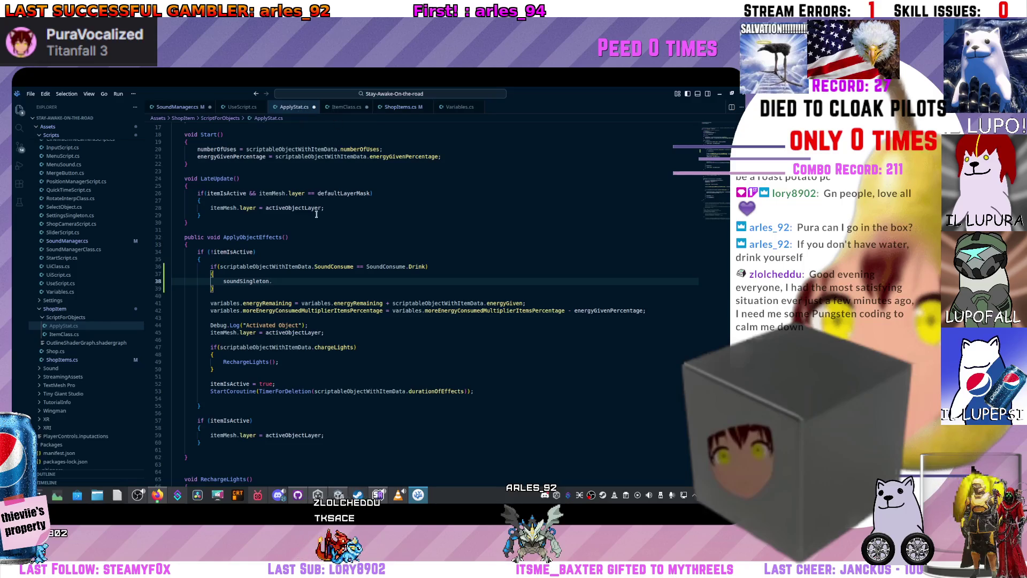
type("Drink")
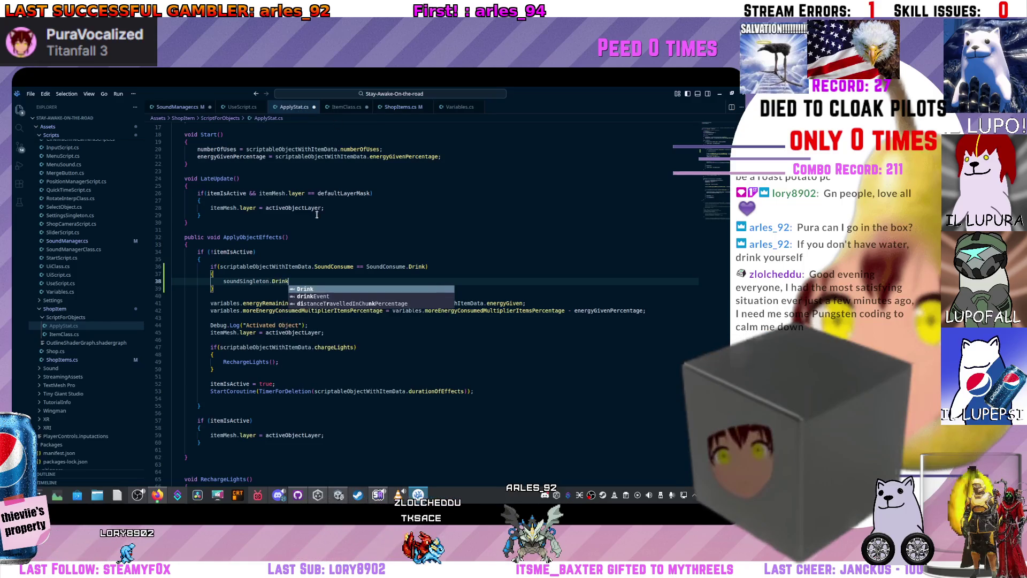
type("();")
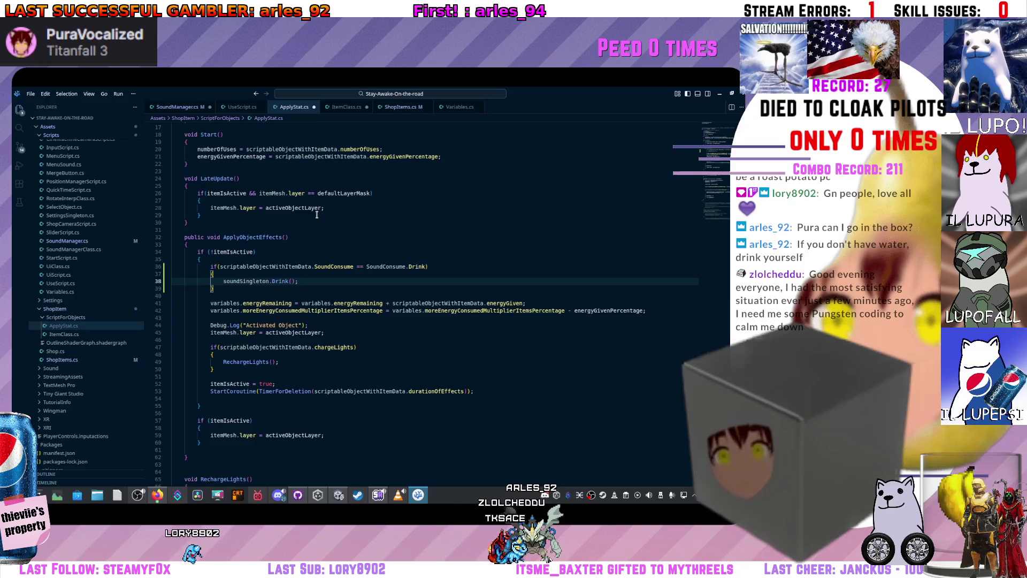
Add an else line after the Drink block, then undo it to keep the plain if
key("Down")
key("Return")
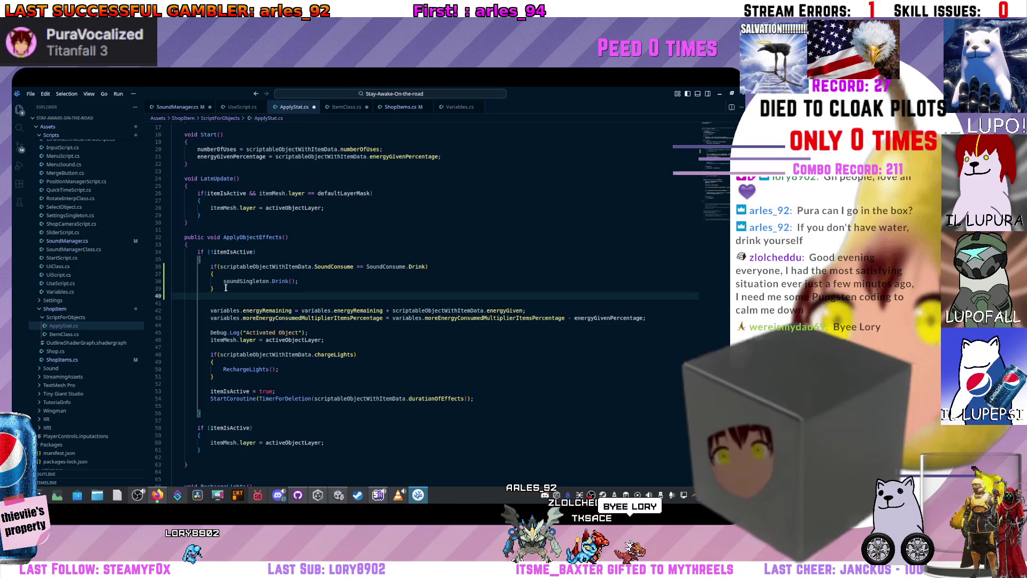
type("else")
key("ctrl+z")
key("ctrl+z")
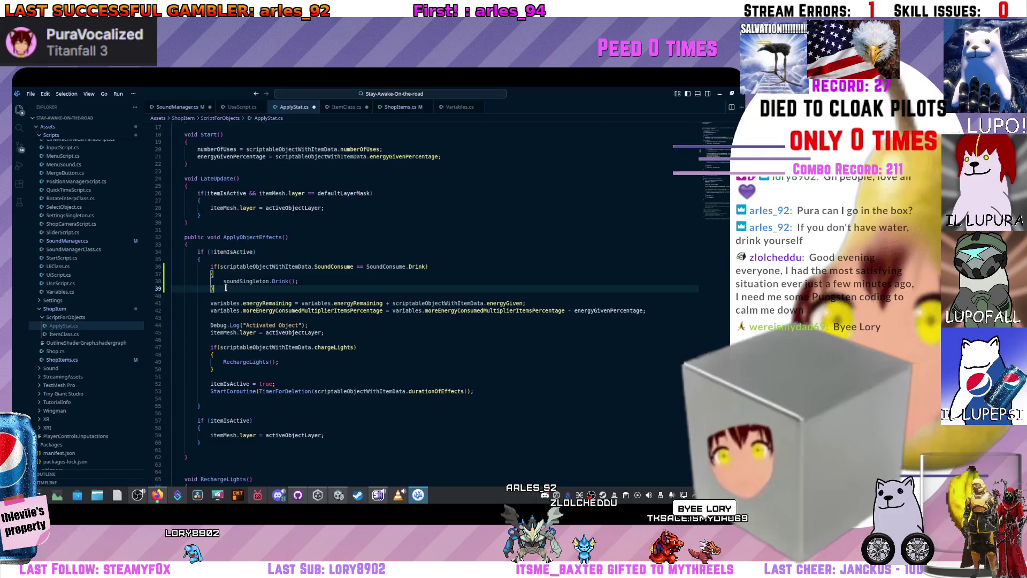
key("ctrl+z")
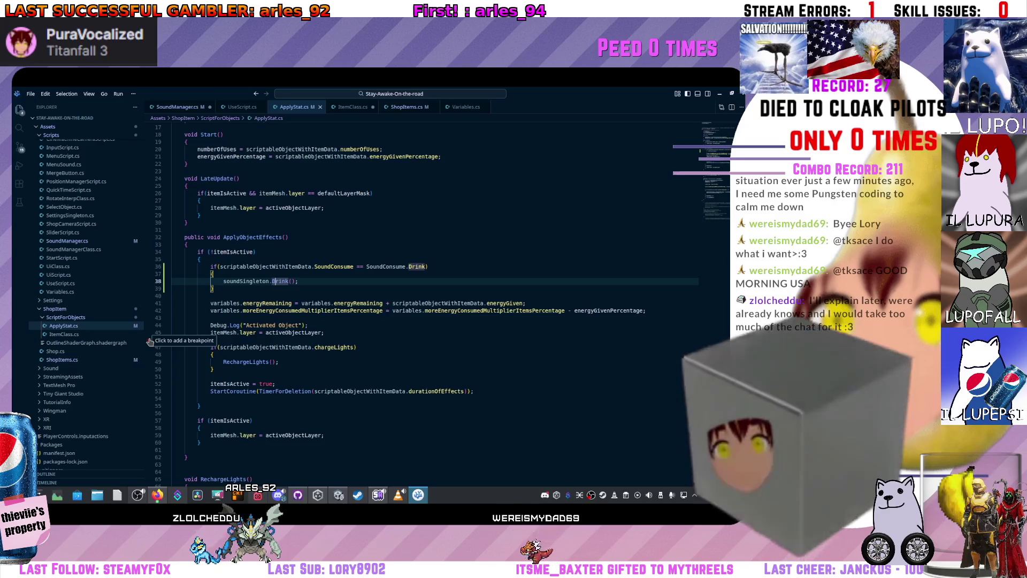
Show Unity's Console errors and jump from the first ApplyStat.cs error to its code line
key("alt+Tab")
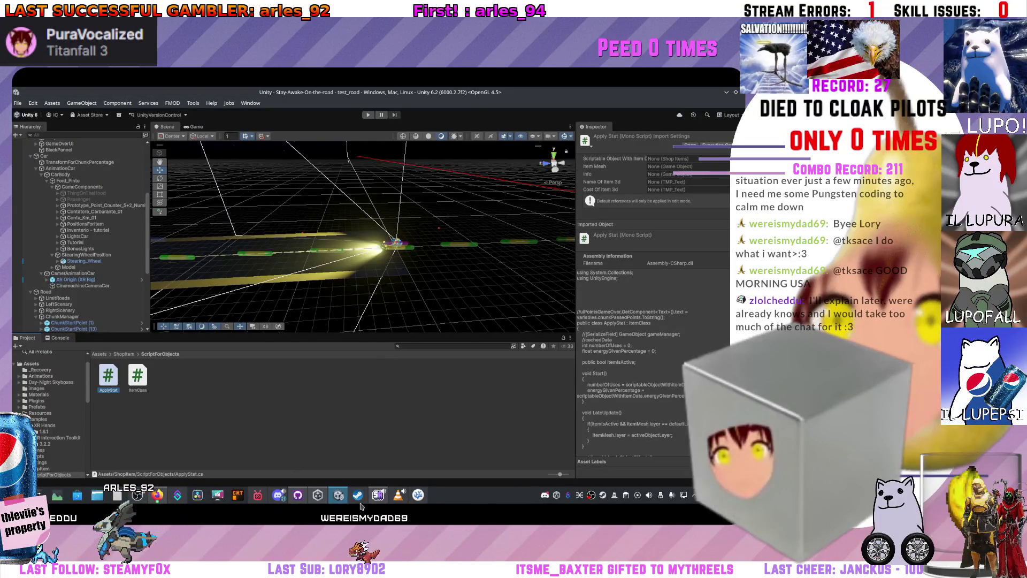
key("alt+Tab")
key("alt+Tab")
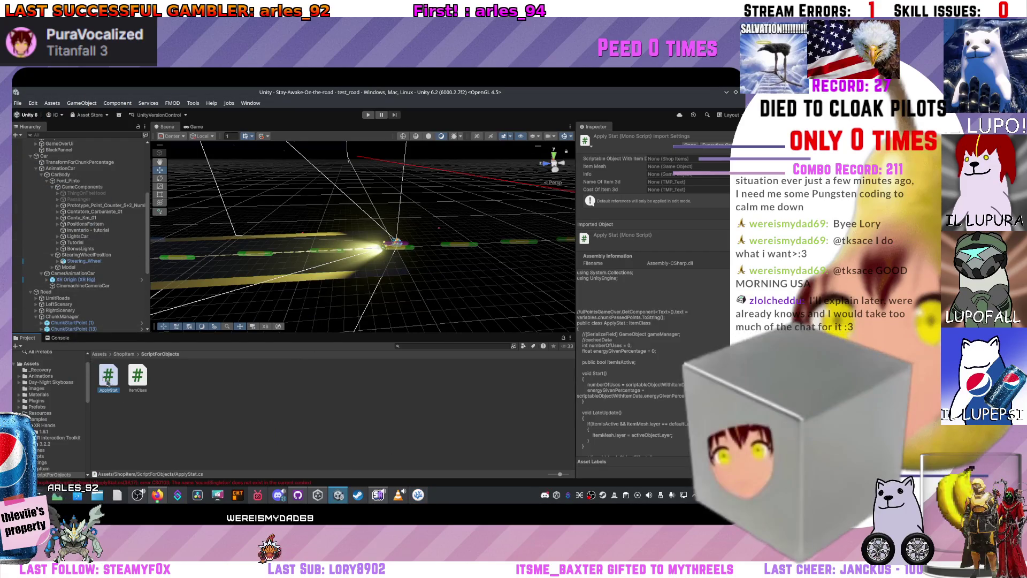
left_click(237, 483)
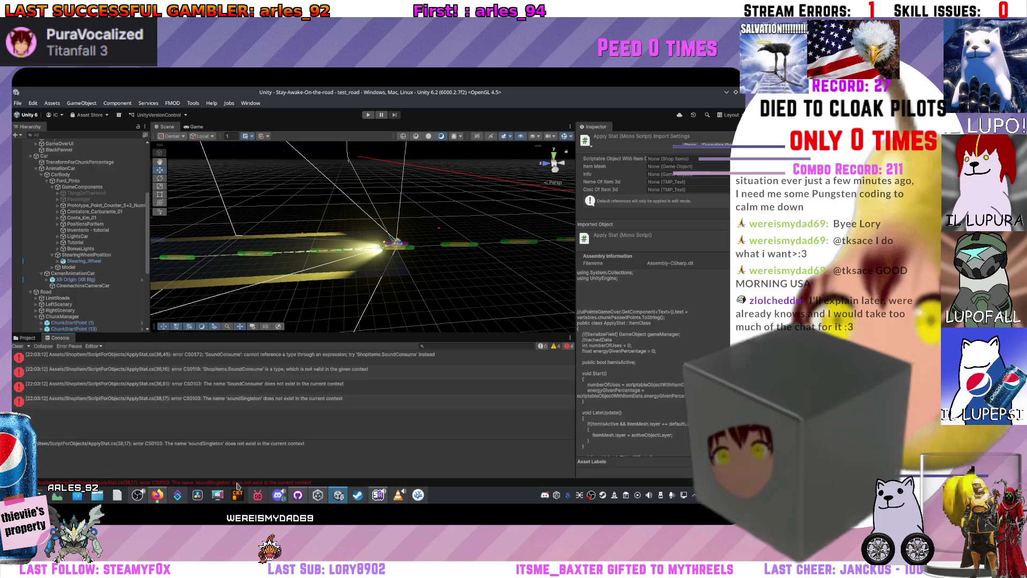
left_click(163, 360)
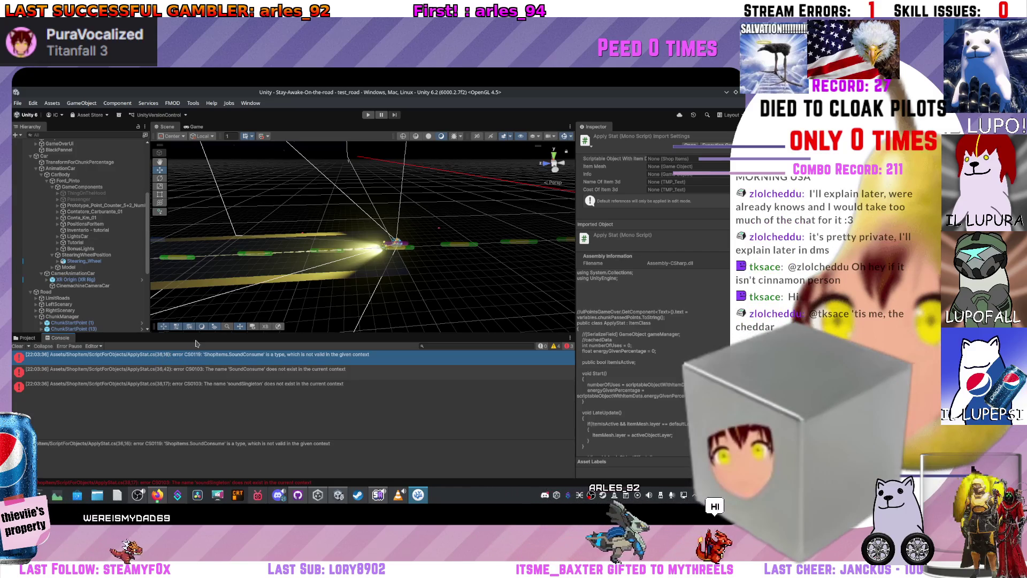
double_click(196, 354)
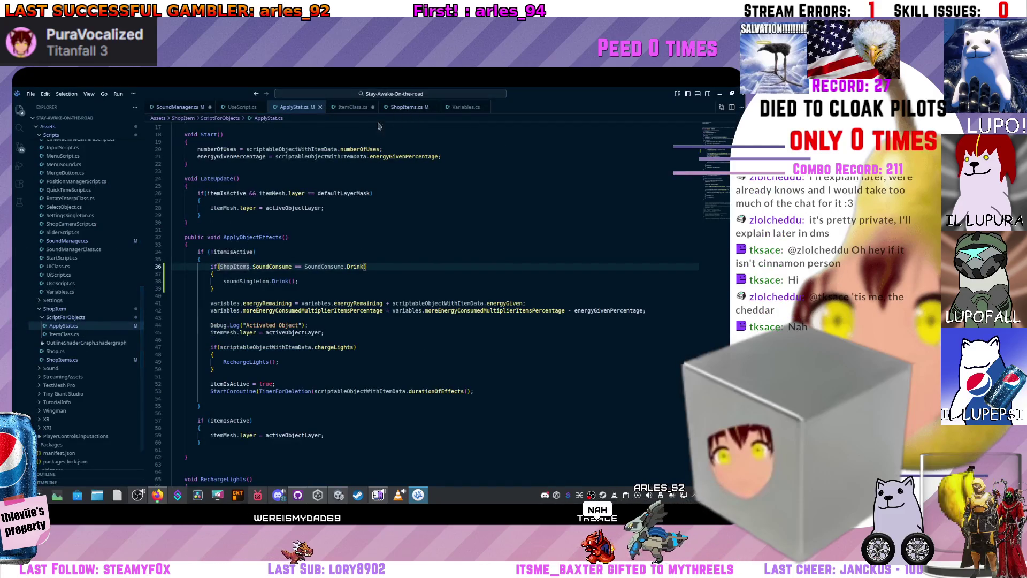
Add a 'protected int soundConsume;' field below the layer fields in ItemClass.cs
left_click(410, 107)
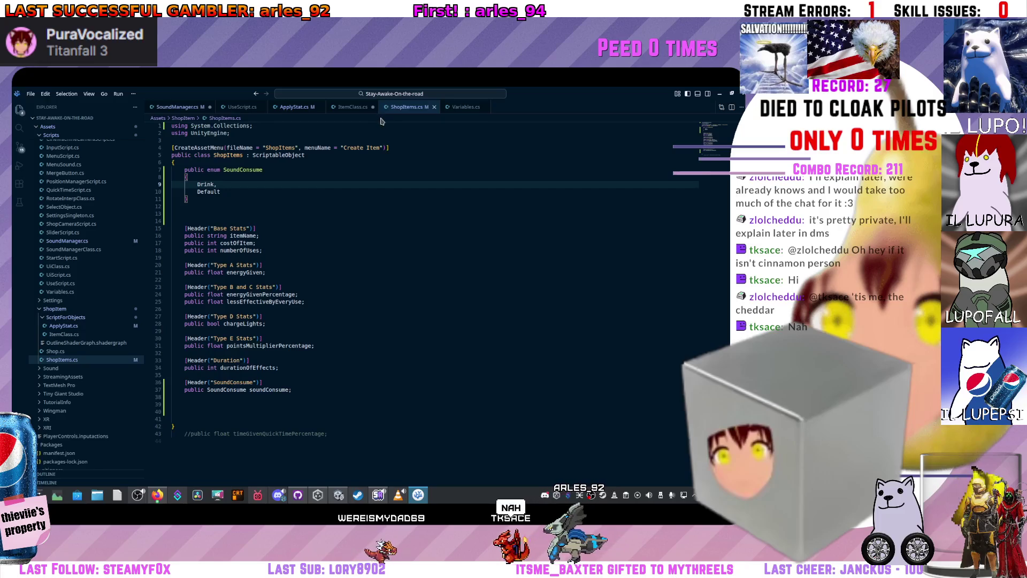
left_click(340, 108)
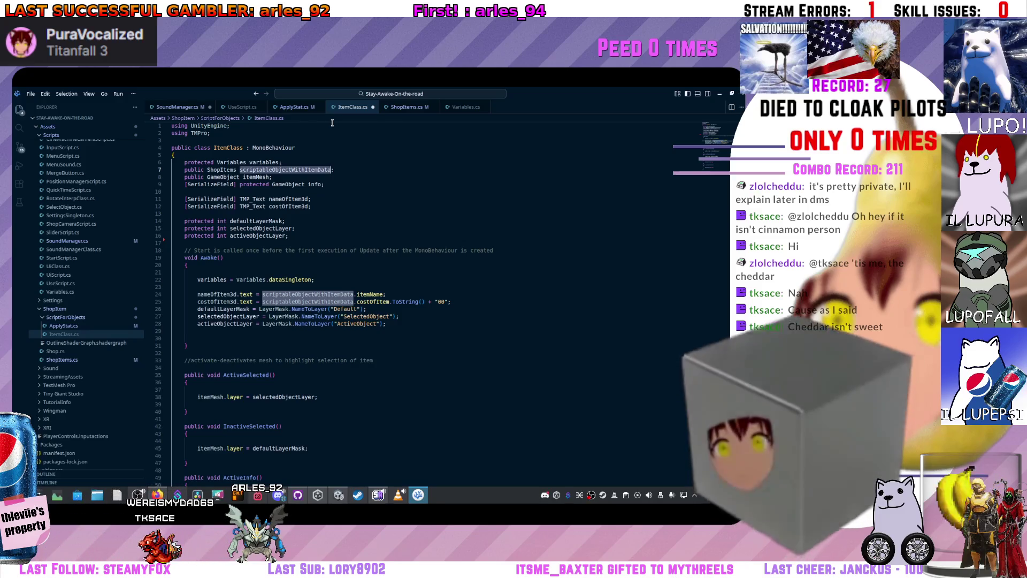
left_click(375, 286)
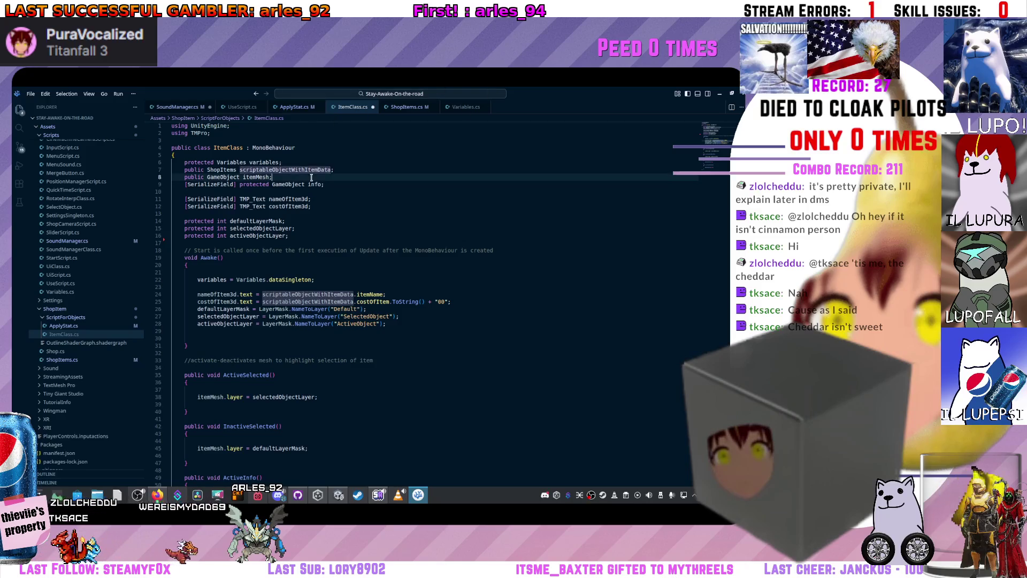
left_click(365, 237)
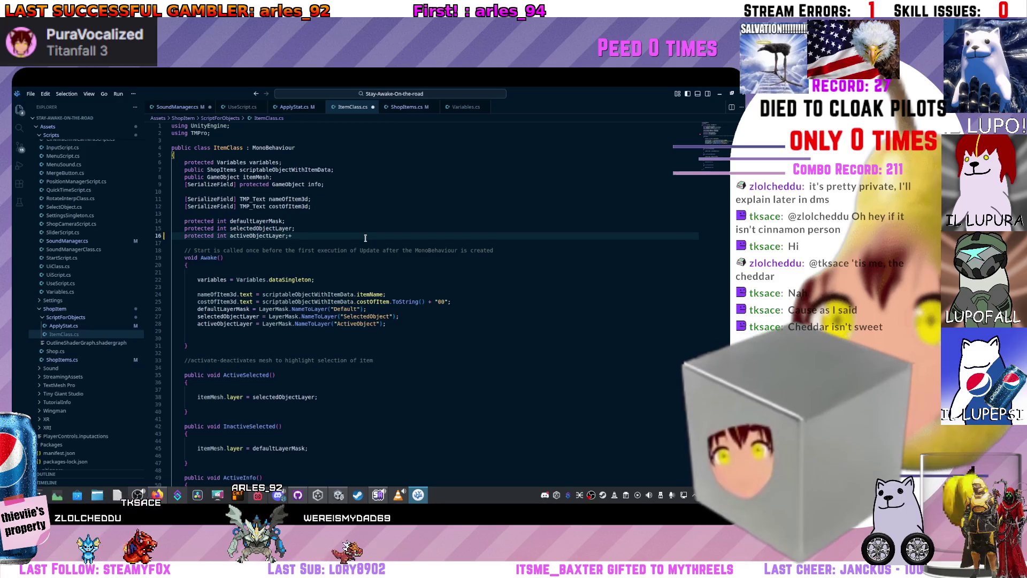
key("Return")
type("por")
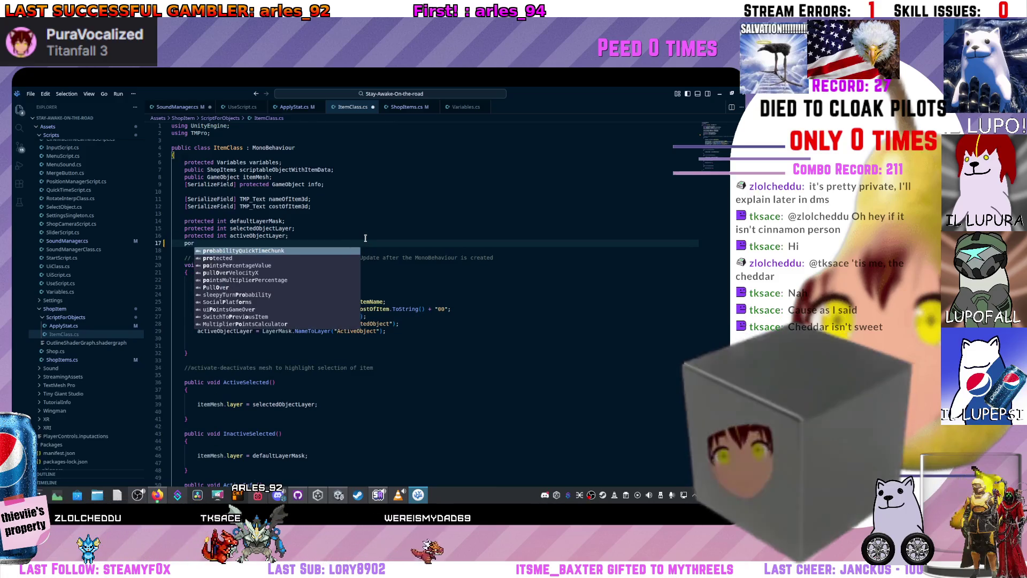
key("Down")
key("Tab")
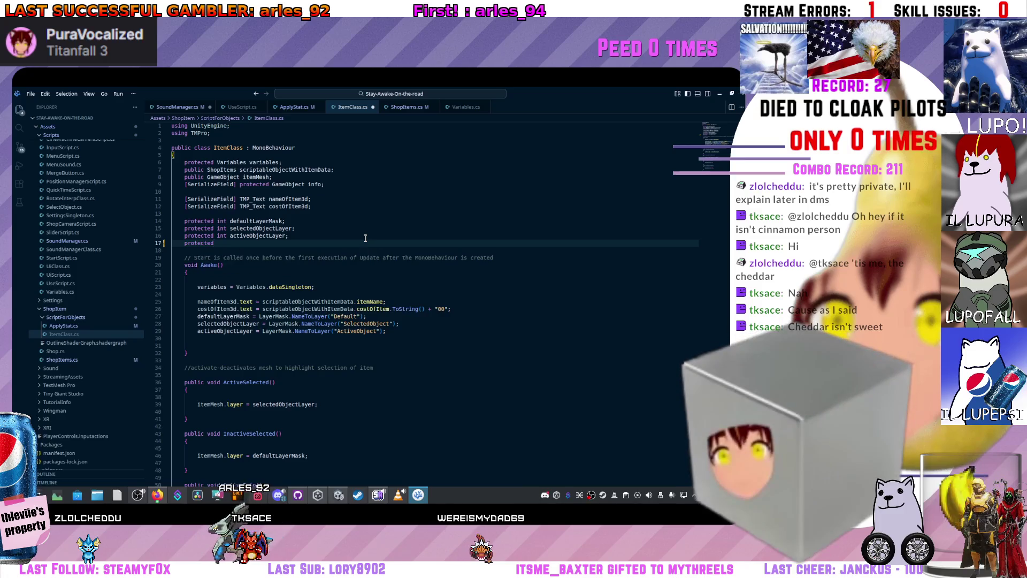
type(" int")
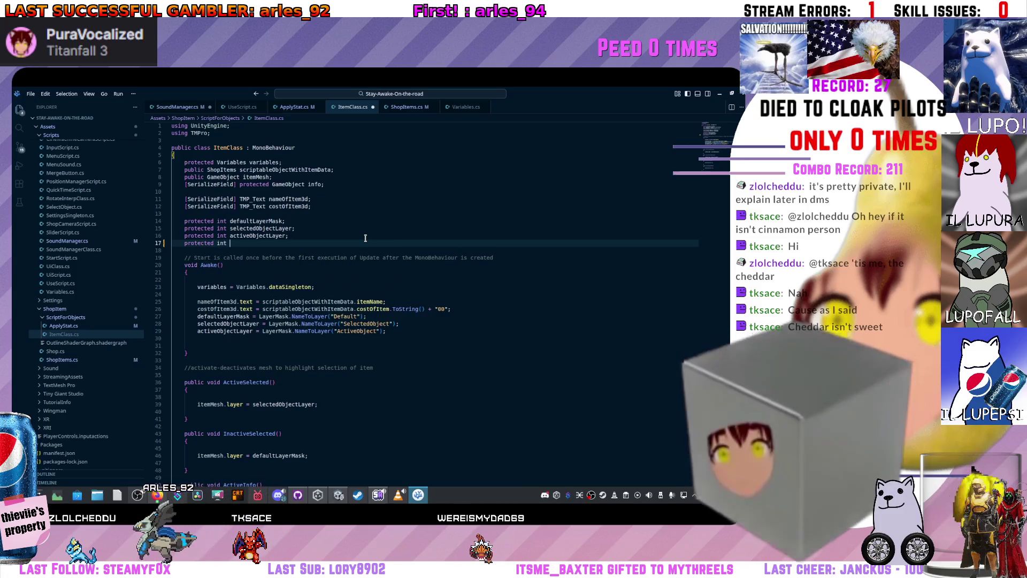
type(" Sound")
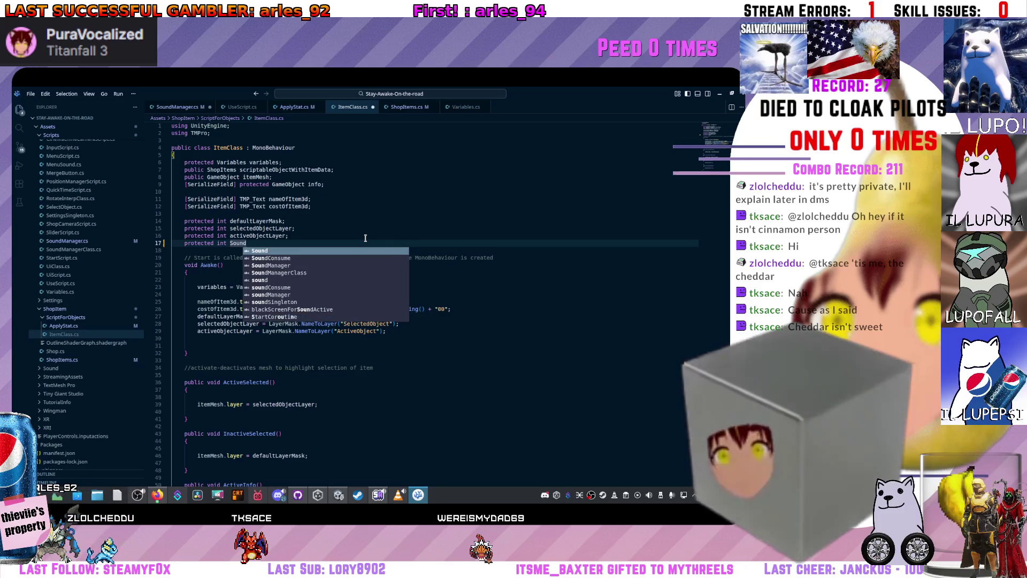
key("Down")
key("Tab")
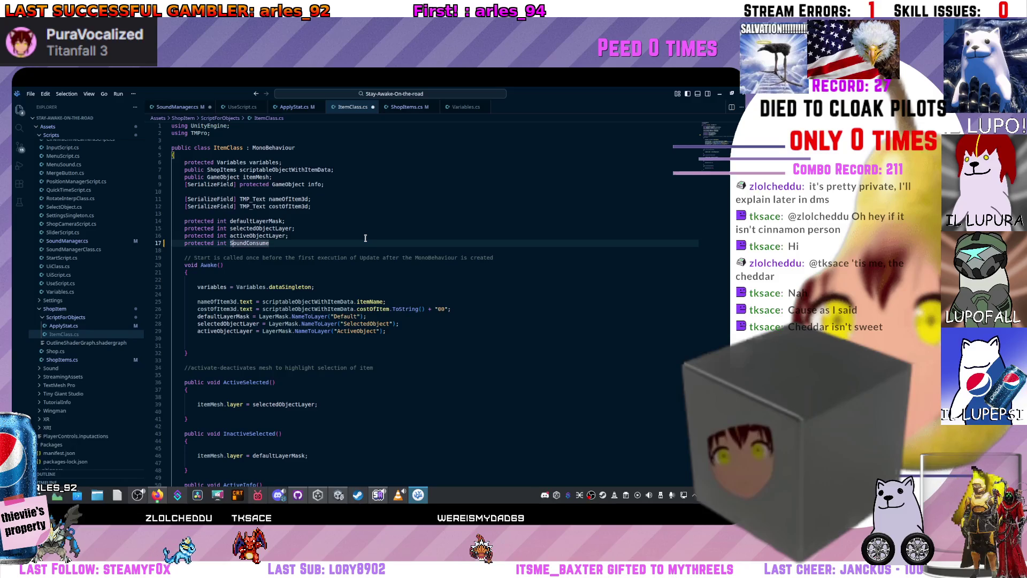
type("s")
key("Escape")
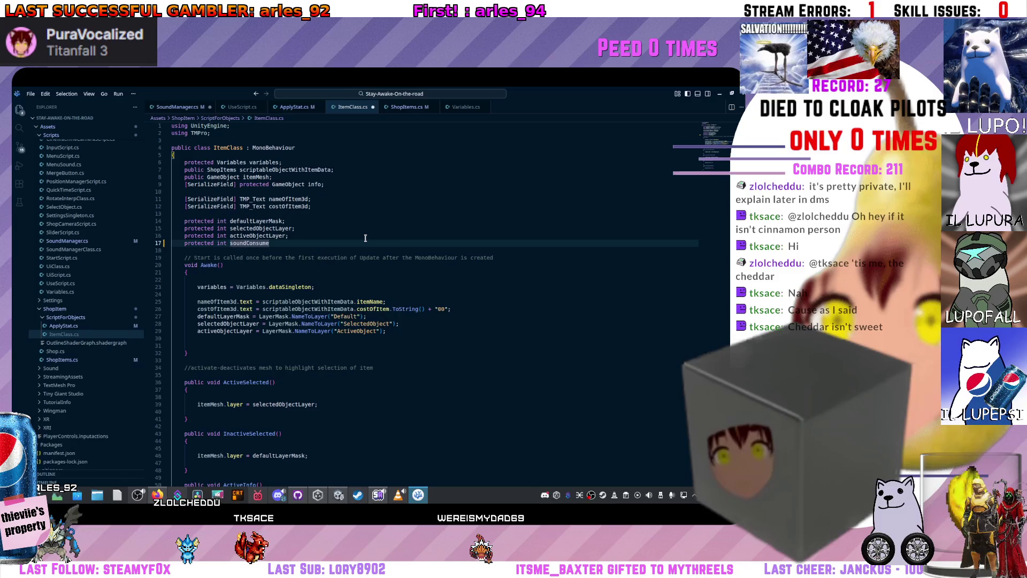
type(";")
In Awake(), assign soundConsume = scriptableObjectWithItemData.soundConsume;
left_click(408, 333)
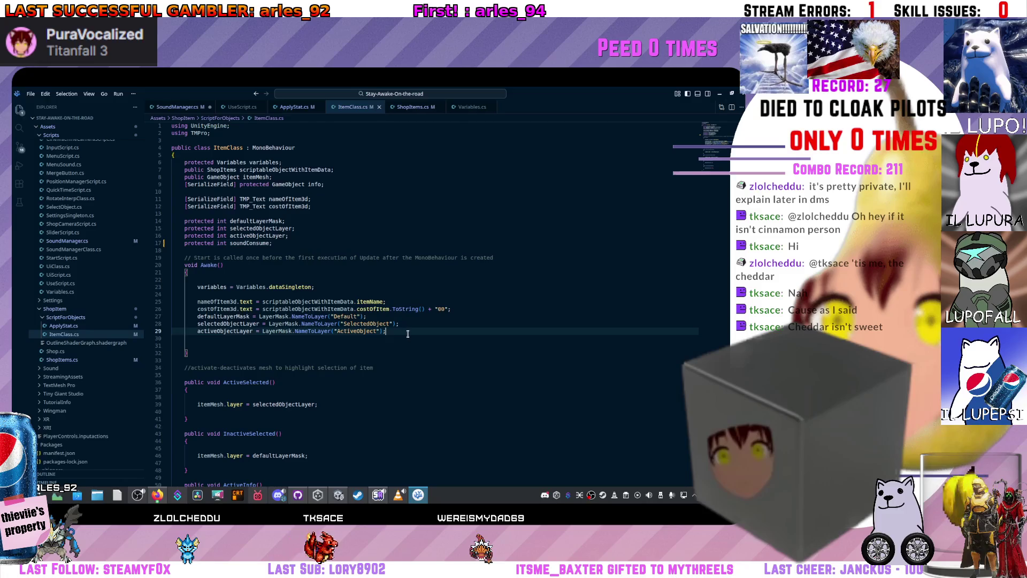
key("Return")
type("soudn")
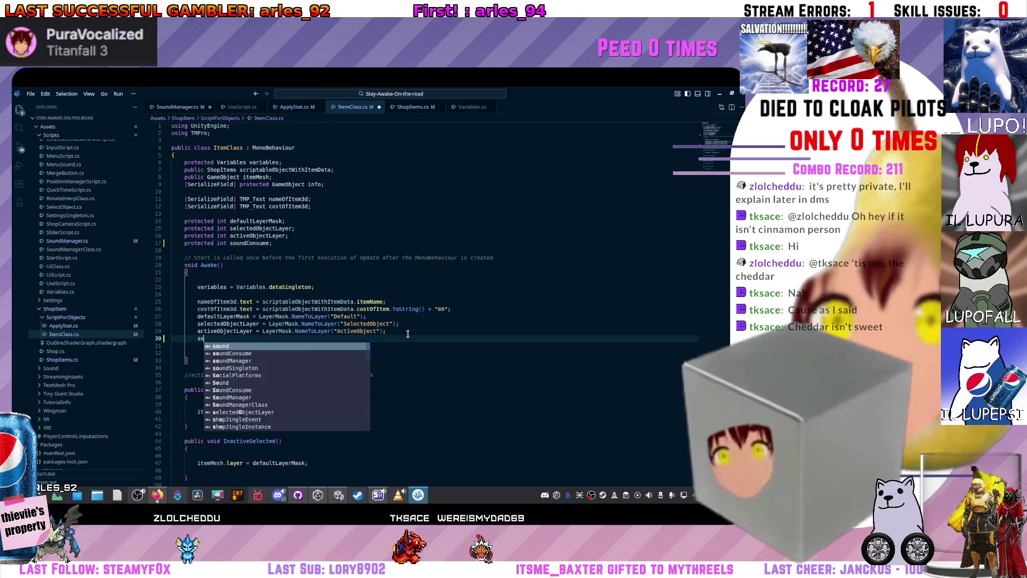
key("BackSpace")
key("BackSpace")
key("BackSpace")
type("undC")
key("Tab")
type("= ")
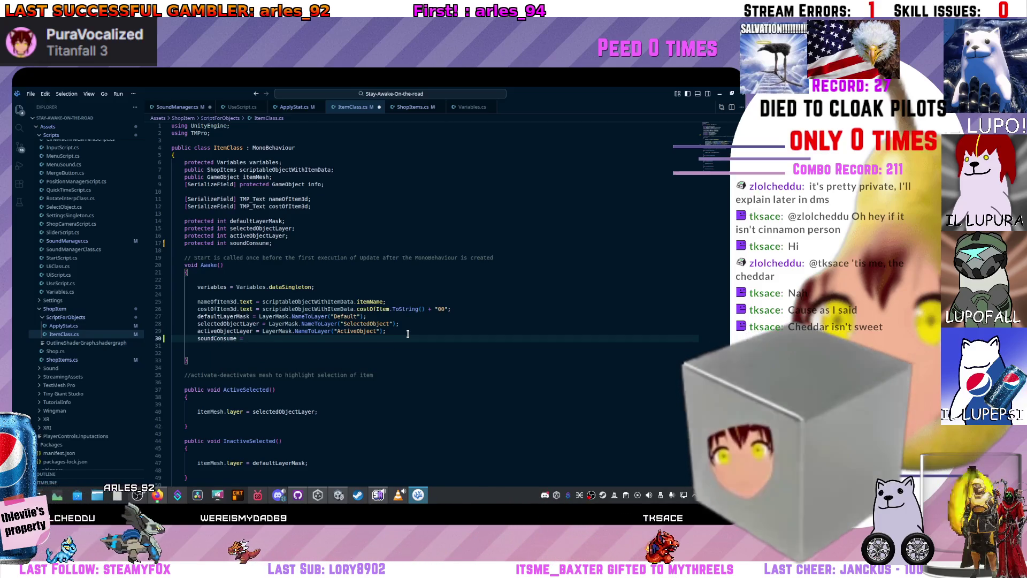
type("scrip")
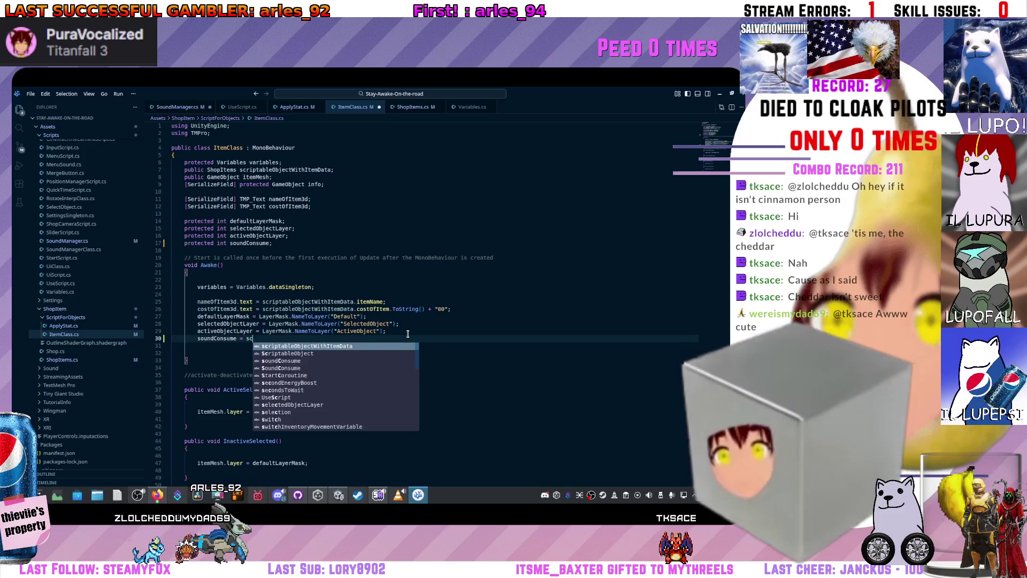
key("Tab")
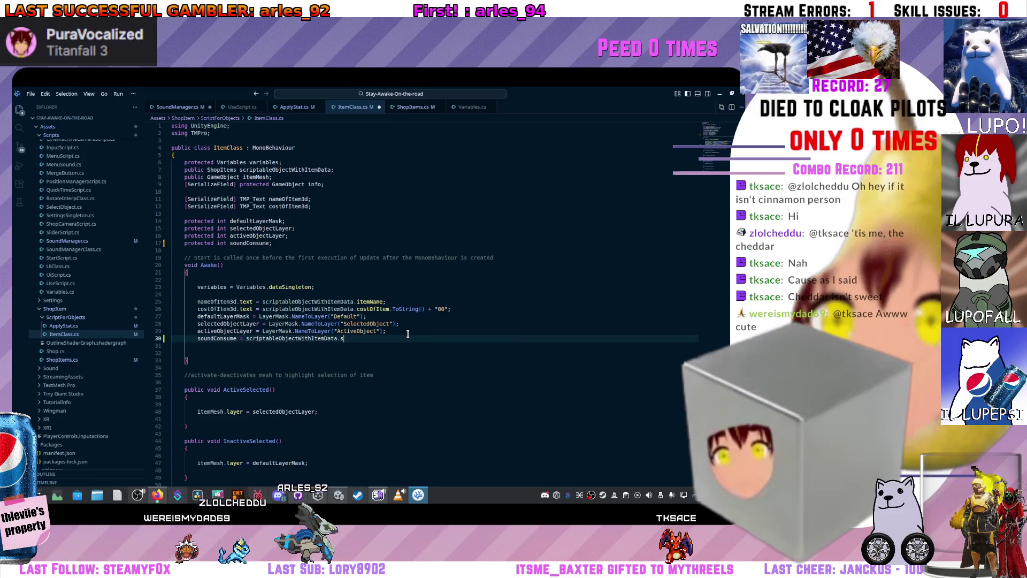
type(".sou")
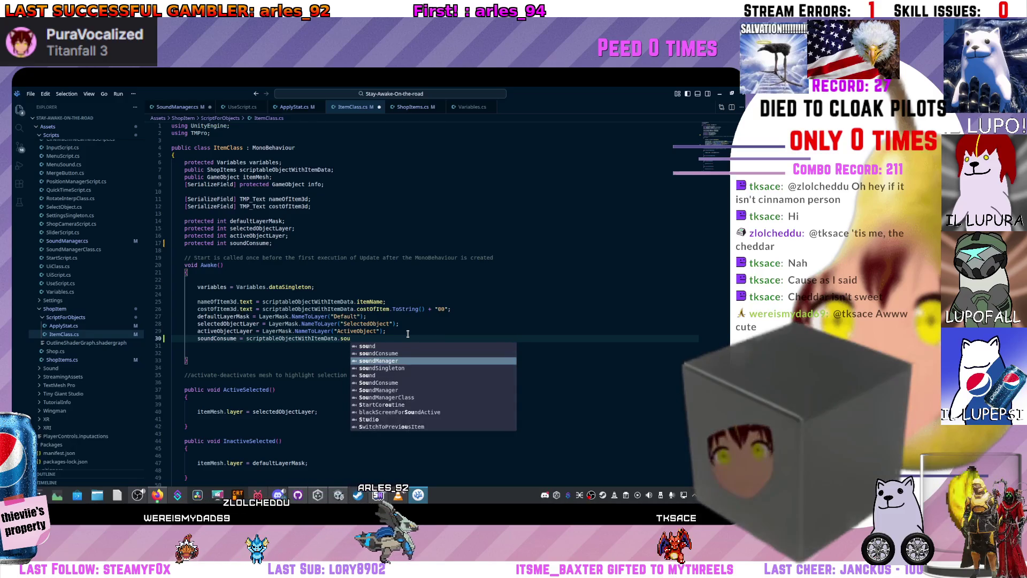
key("Down")
key("Tab")
type(";")
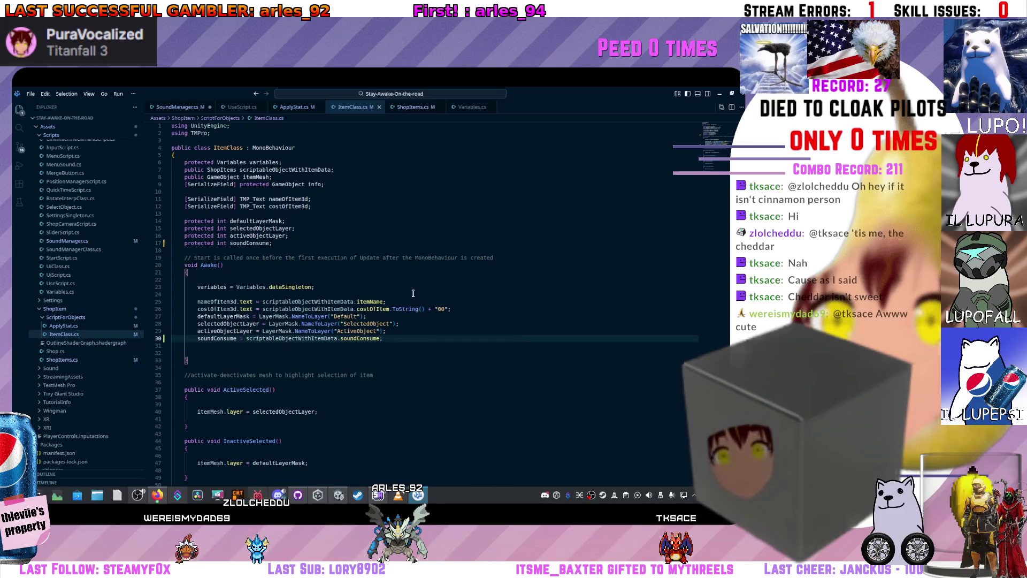
left_click(295, 107)
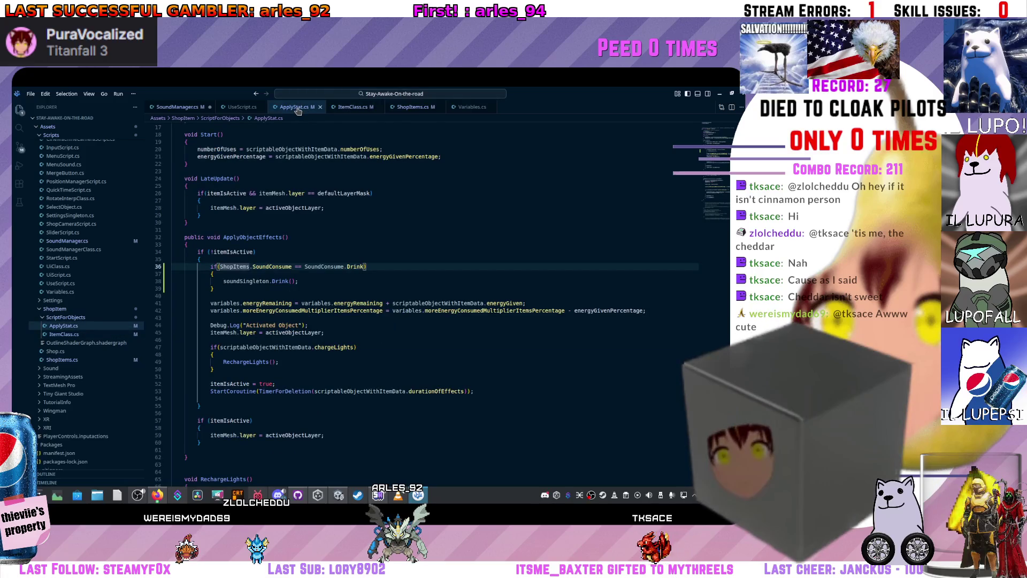
Delete the value assigned to soundConsume in ItemClass's Awake()
left_click(348, 108)
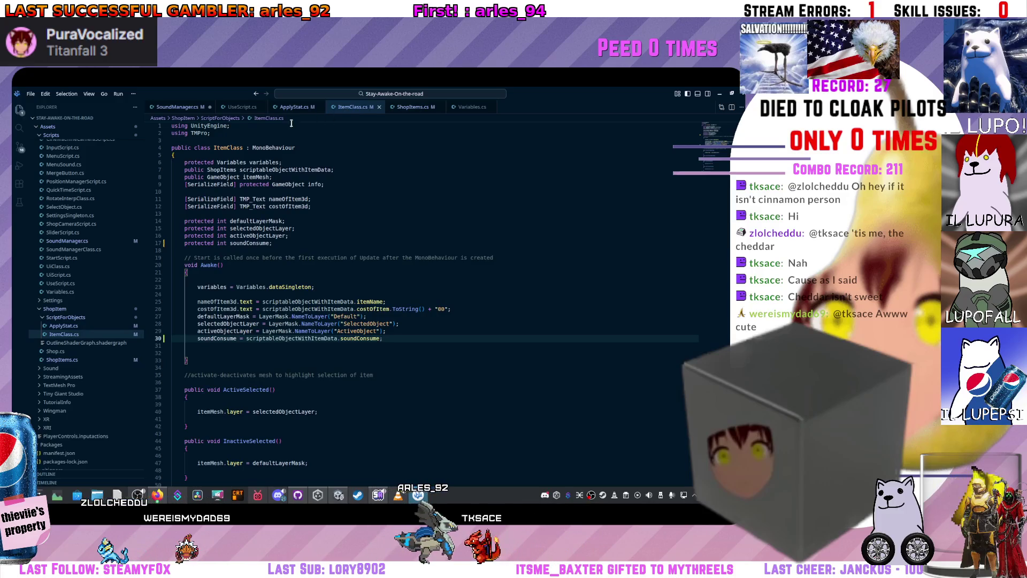
left_click_drag(380, 339, 246, 339)
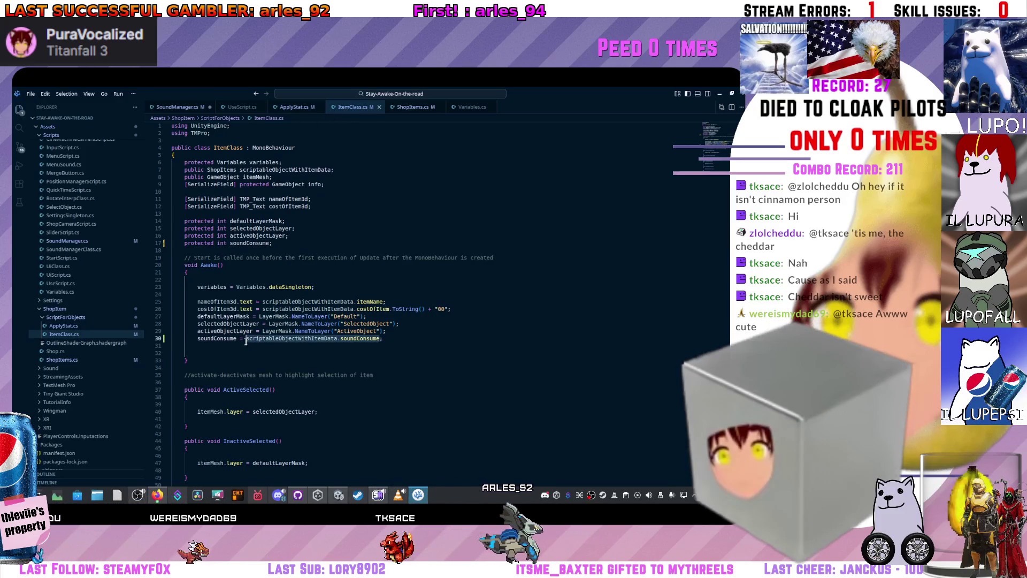
key("BackSpace")
key("BackSpace")
key("BackSpace")
key("BackSpace")
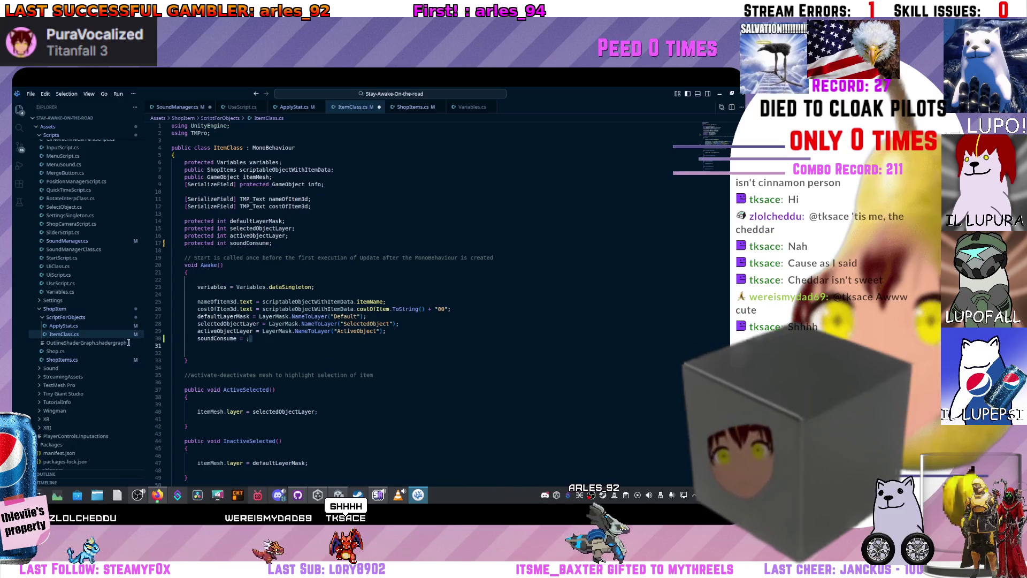
Replace ShopItems.SoundConsume in ApplyStat's Drink condition with scriptableObjectWithItemData.soundConsume
left_click(294, 107)
left_click(295, 274)
left_click_drag(293, 266, 220, 257)
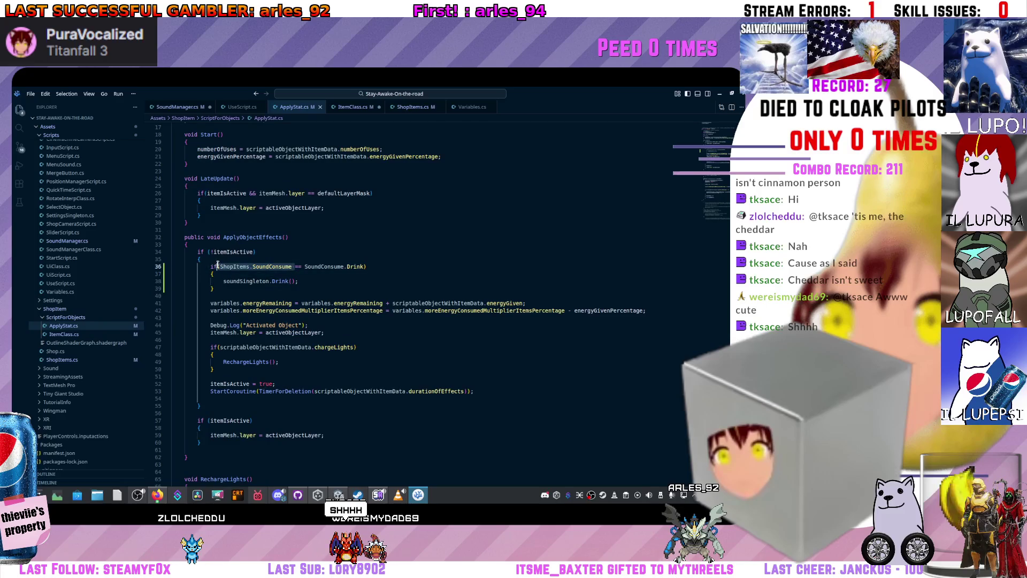
type("scriptableObjectWithItemData.soundConsume")
key("super+Down")
key("super+Down")
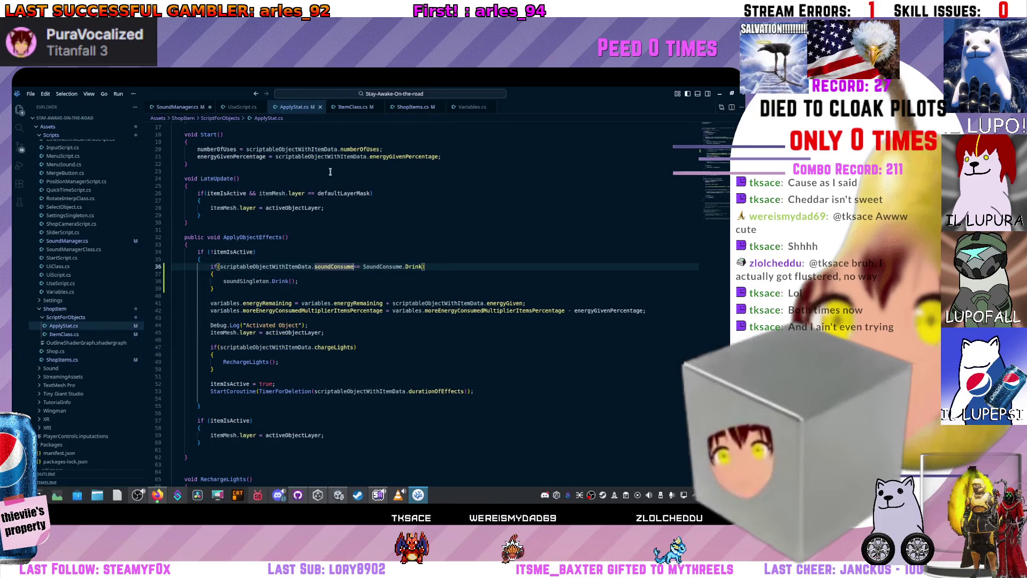
left_click(396, 107)
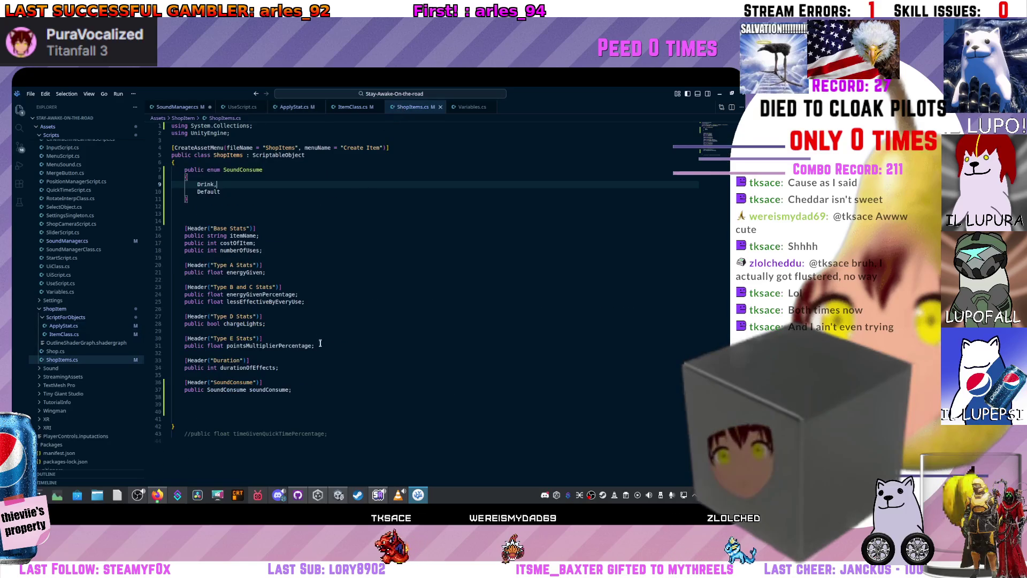
Delete the 'protected int soundConsume;' line from ItemClass.cs and return to Unity
left_click(357, 109)
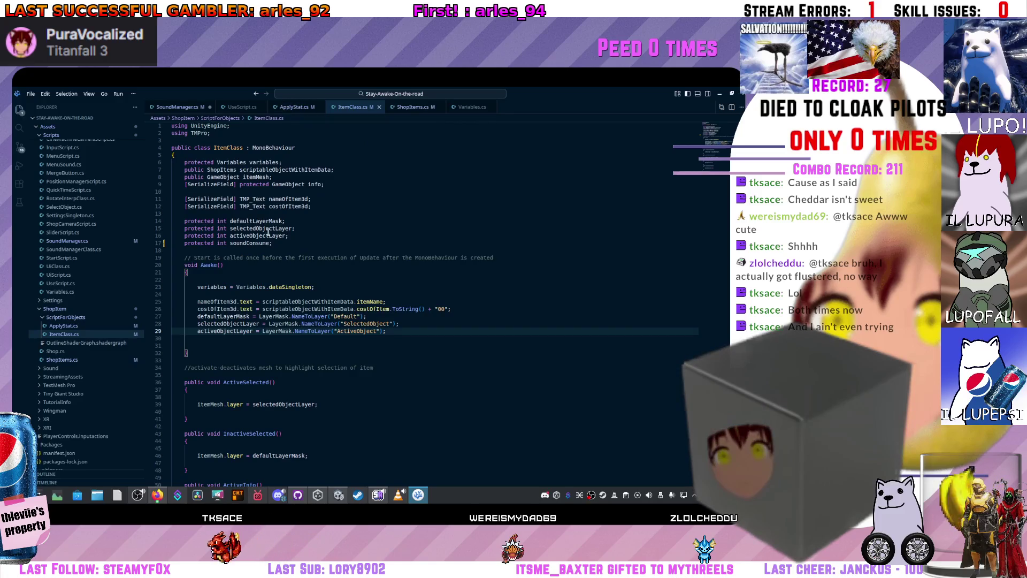
left_click_drag(273, 243, 143, 242)
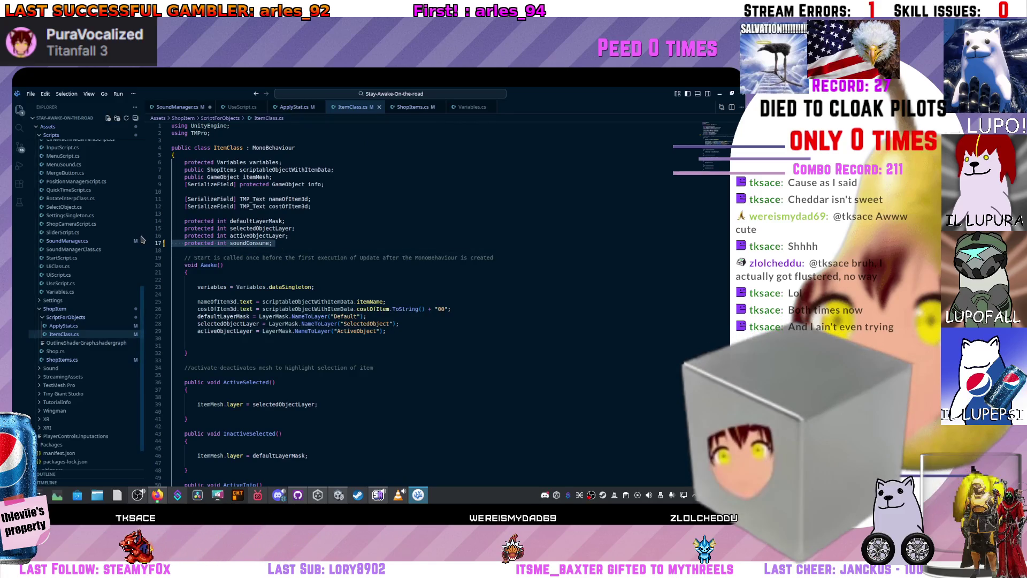
key("Delete")
key("Delete")
left_click(240, 214)
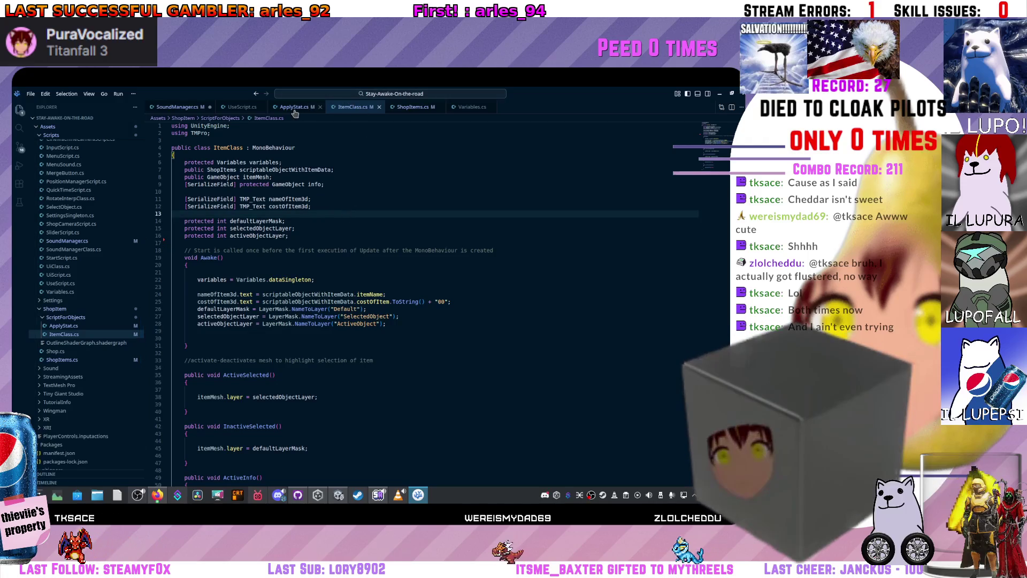
key("alt+Tab")
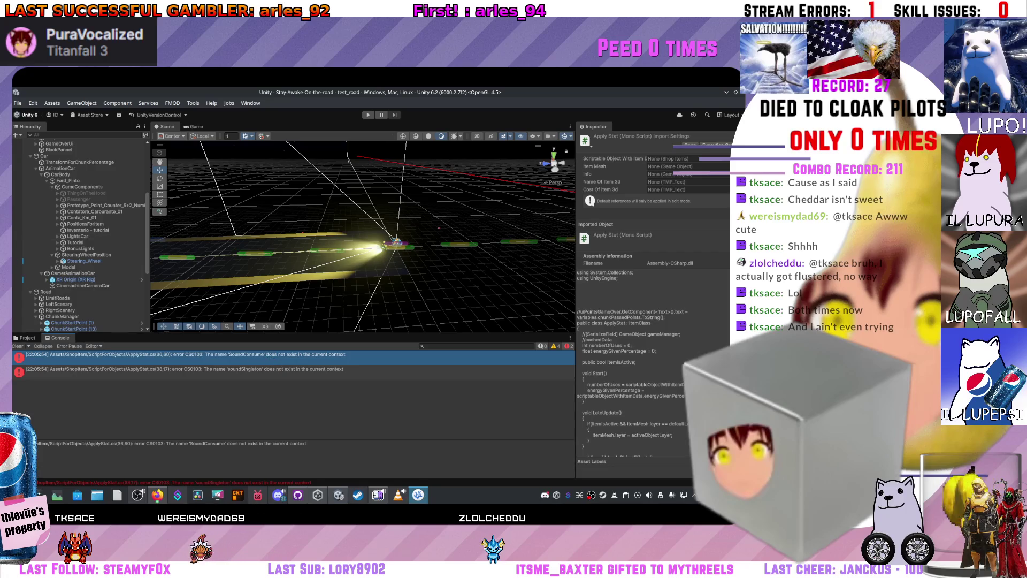
Inspect the missing soundSingleton error in Unity, then check the SoundConsume enum in ShopItems.cs
key("alt+Tab")
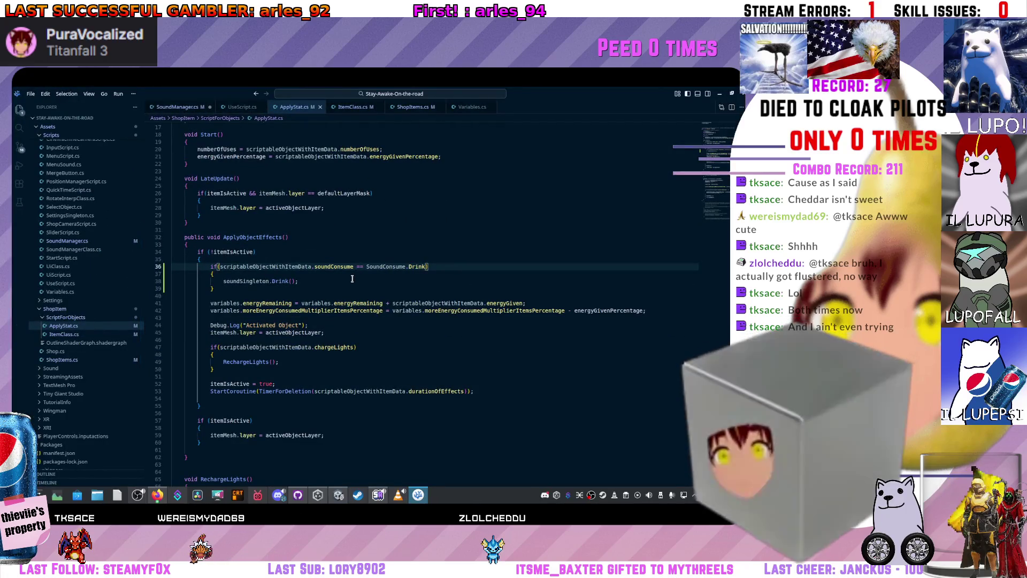
key("alt+Tab")
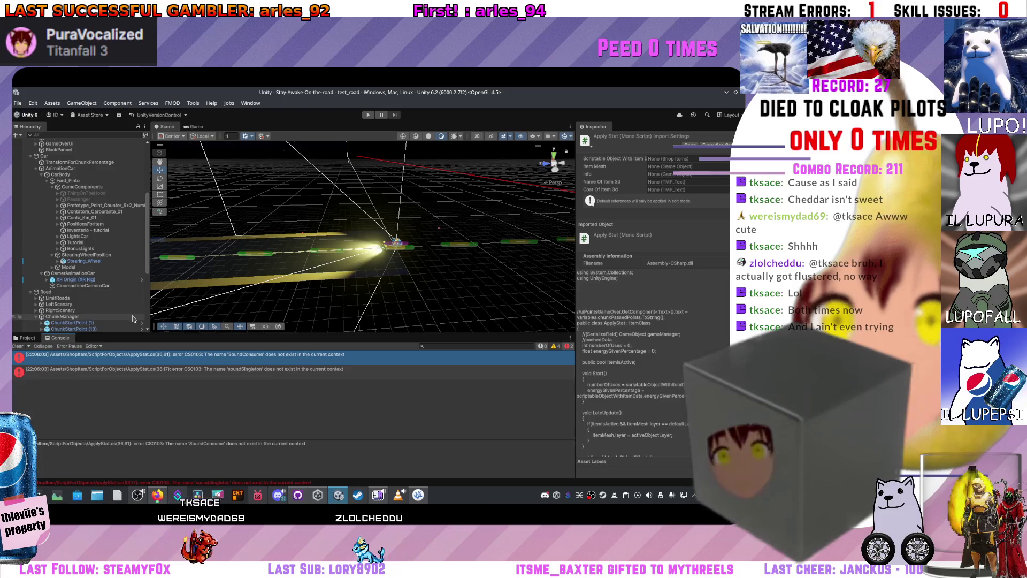
left_click(149, 376)
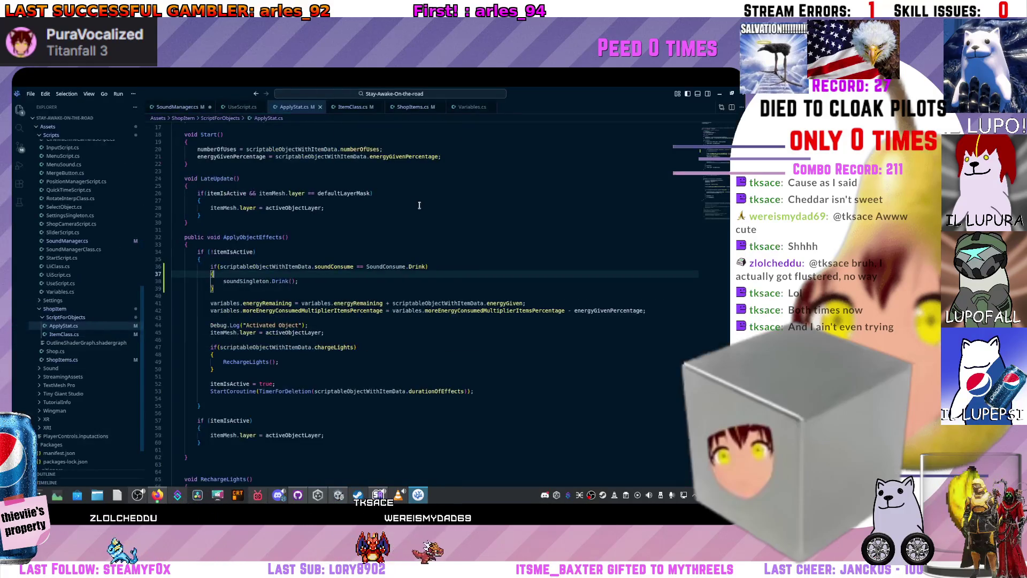
left_click(365, 266)
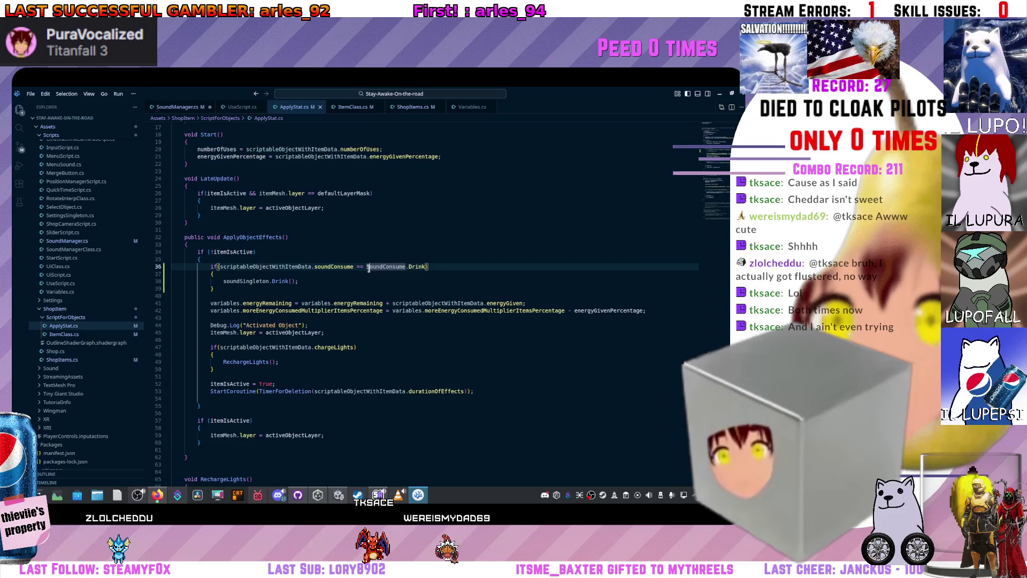
left_click(403, 107)
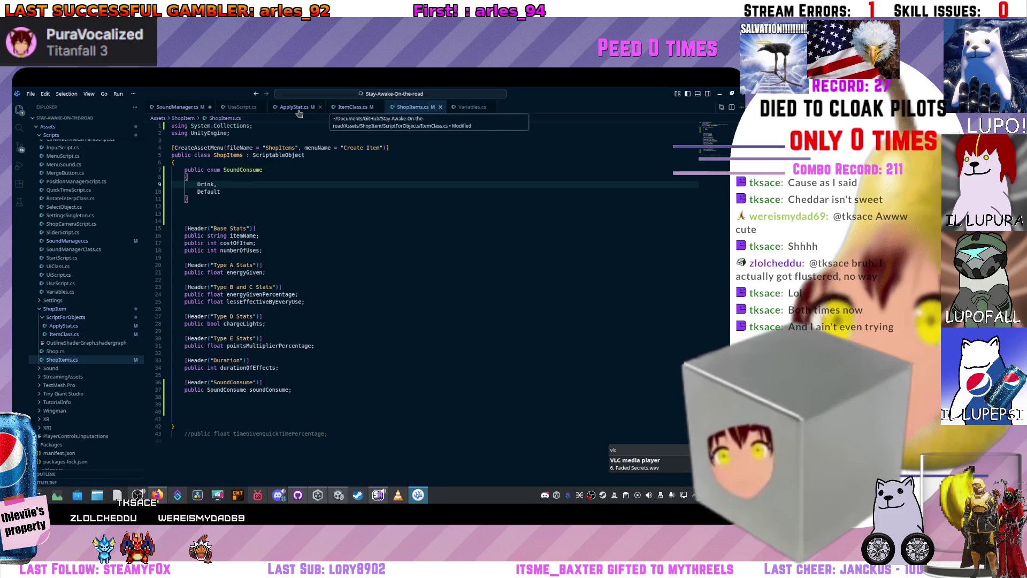
left_click(361, 110)
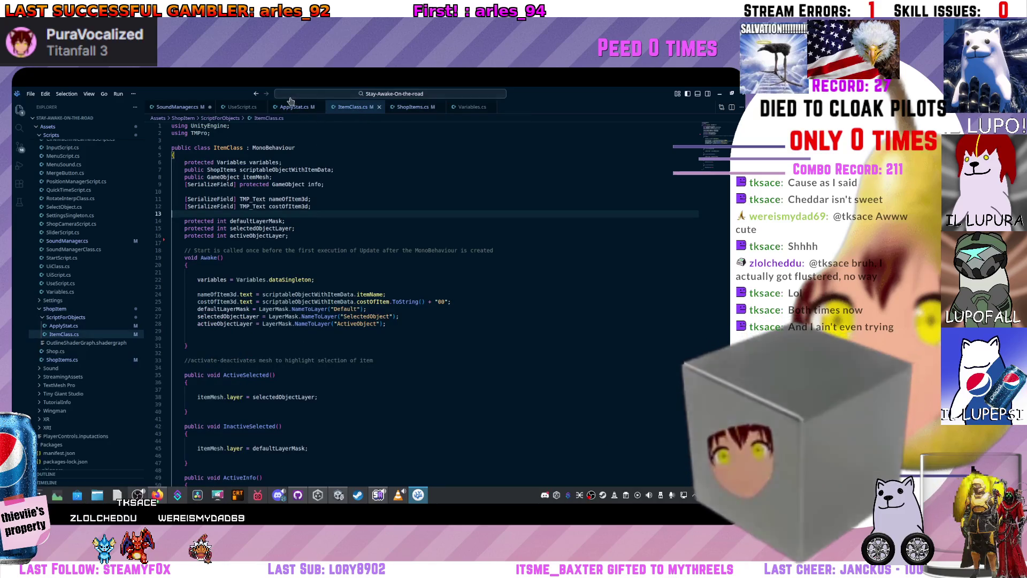
Replace SoundConsume on line 36 with scriptableObjectWithItemData.soundConsume, save ApplyStat.cs, and recompile in Unity
left_click(294, 109)
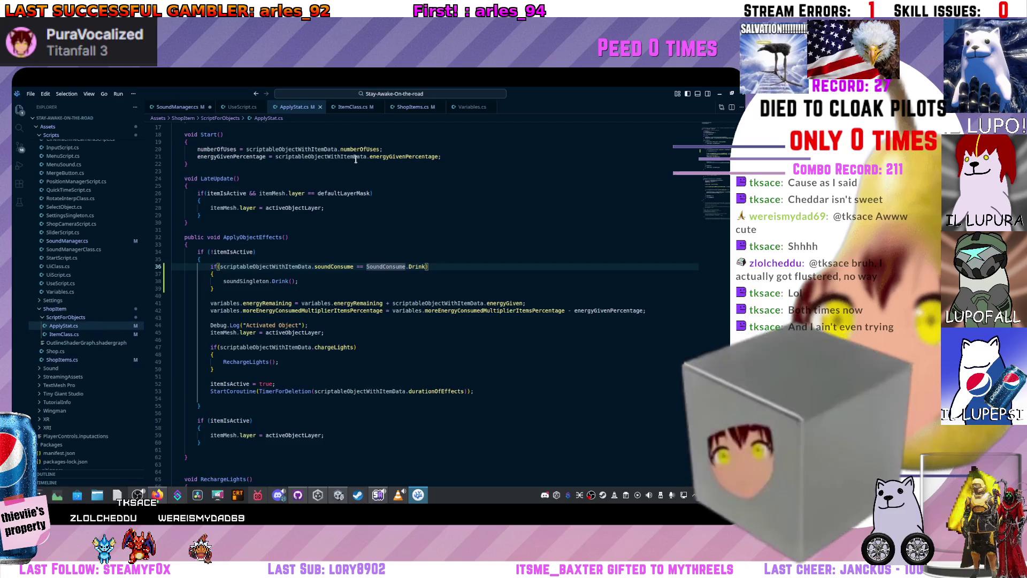
type("scr")
key("Tab")
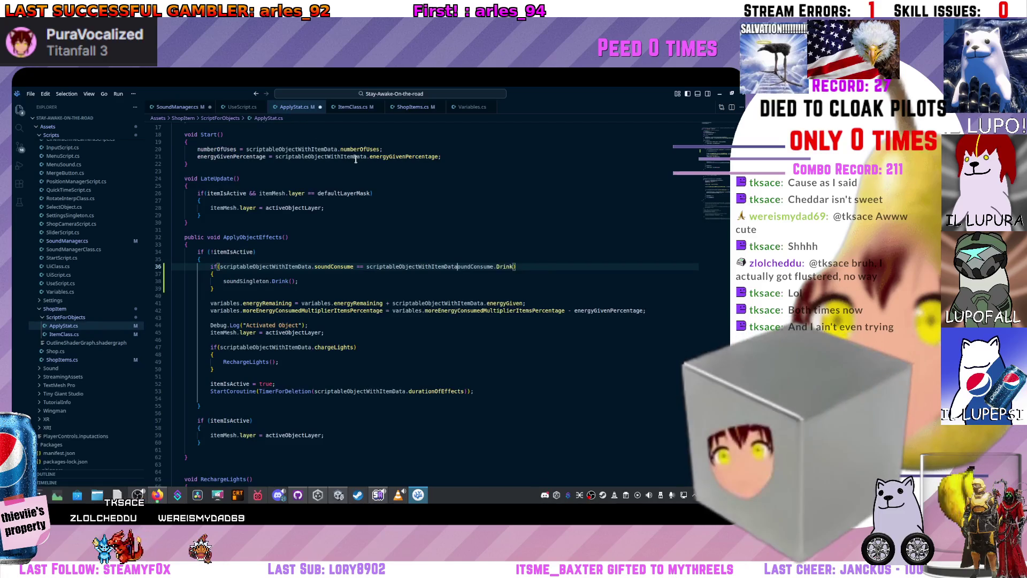
type(".s")
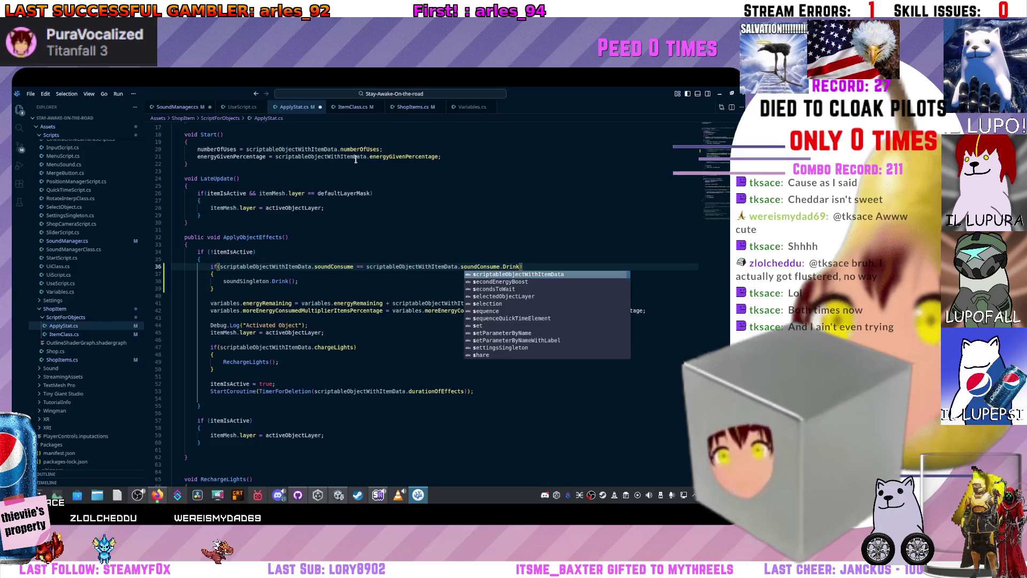
key("Escape")
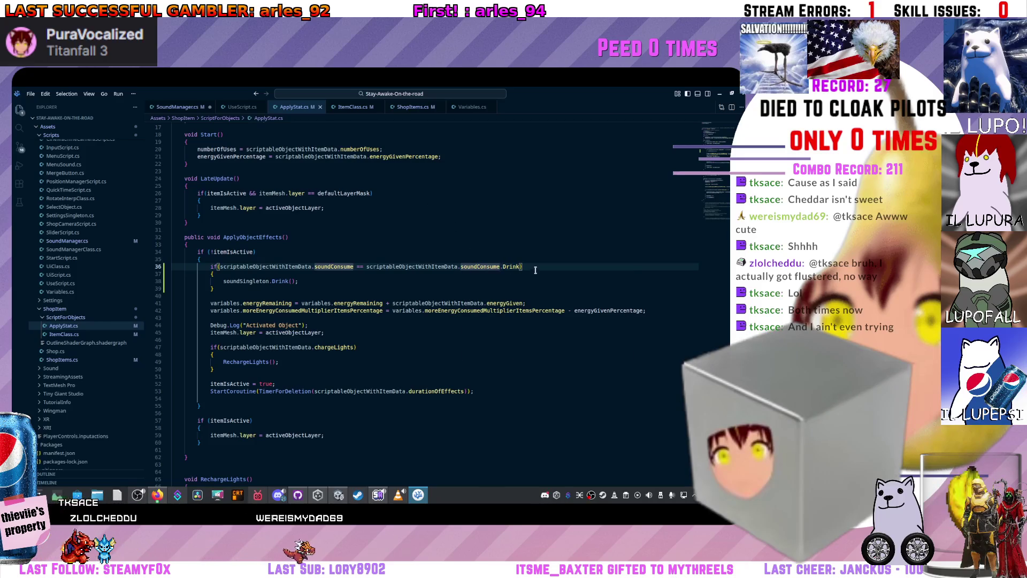
key("ctrl+s")
key("alt+Tab")
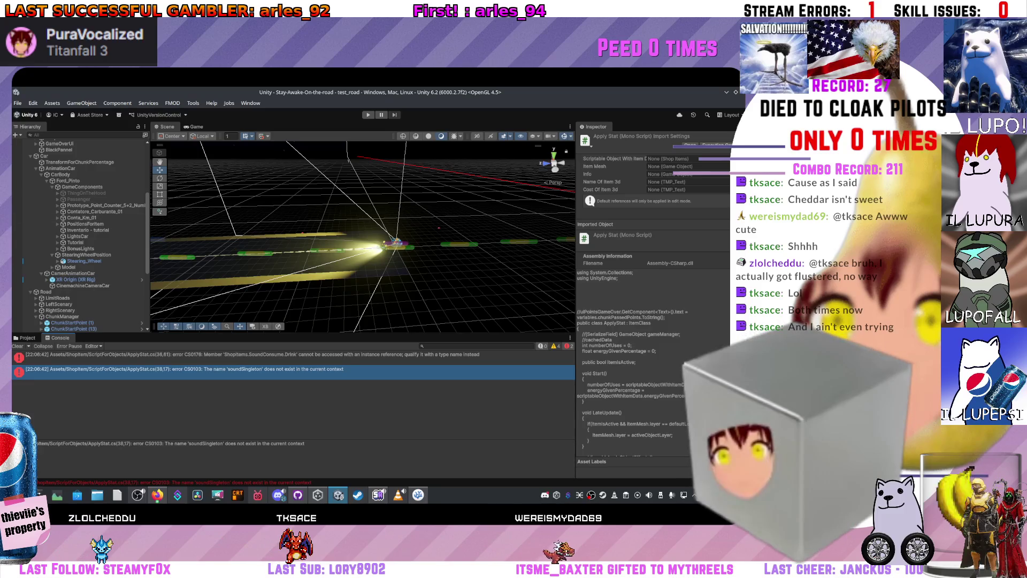
Leave the CS0176 error and return to ApplyStat.cs's drink check in VS Code
key("alt+Tab")
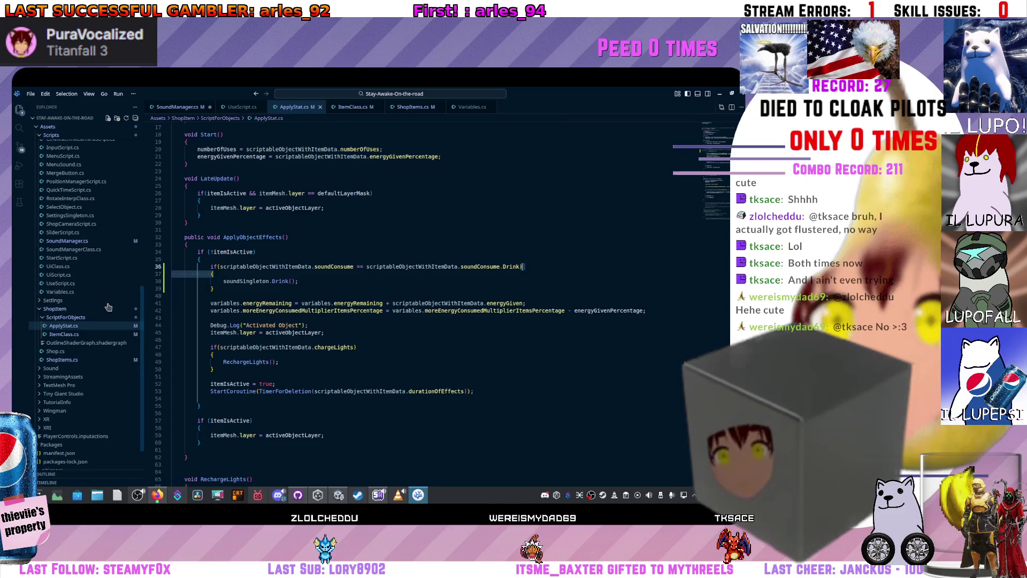
scroll(109, 303, "up", 3)
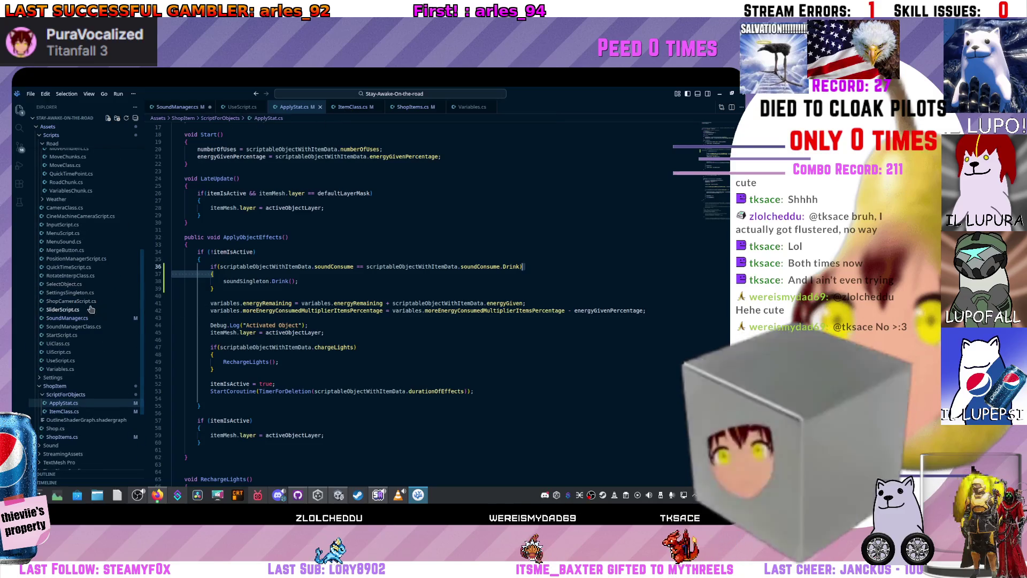
Scroll through the CarCollider script to review its code
scroll(101, 279, "up", 3)
scroll(80, 240, "up", 4)
left_click(64, 197)
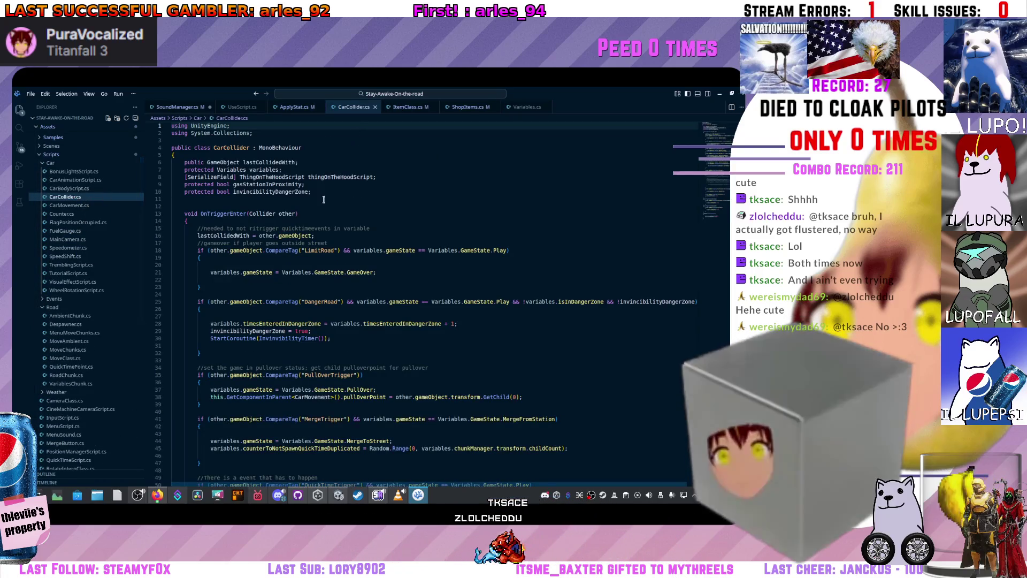
scroll(310, 273, "down", 2)
scroll(310, 273, "down", 10)
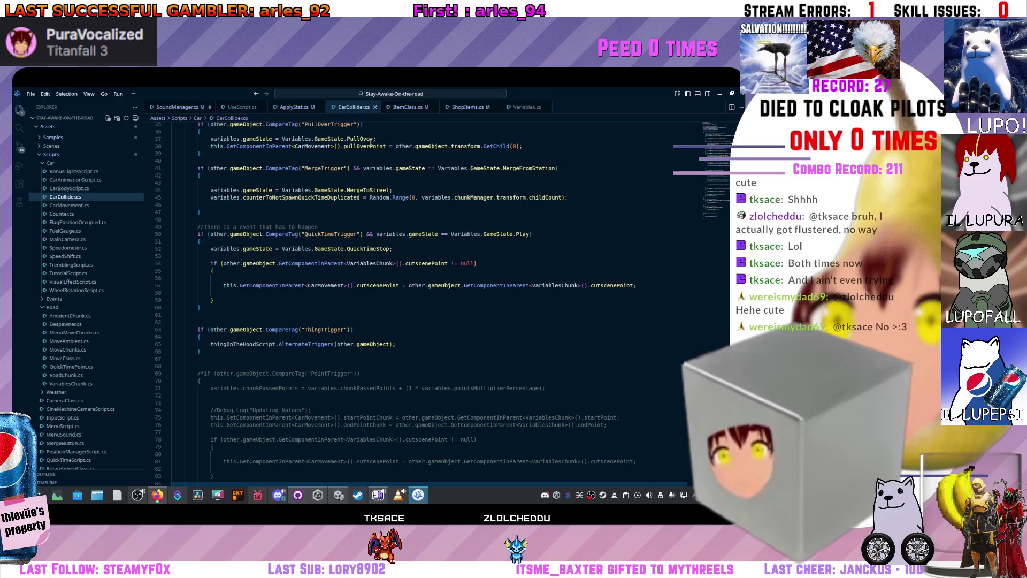
Change 'soundConsume' to 'SoundConsume' on line 36 of ApplyStat.cs, save, and return to Unity
left_click(307, 108)
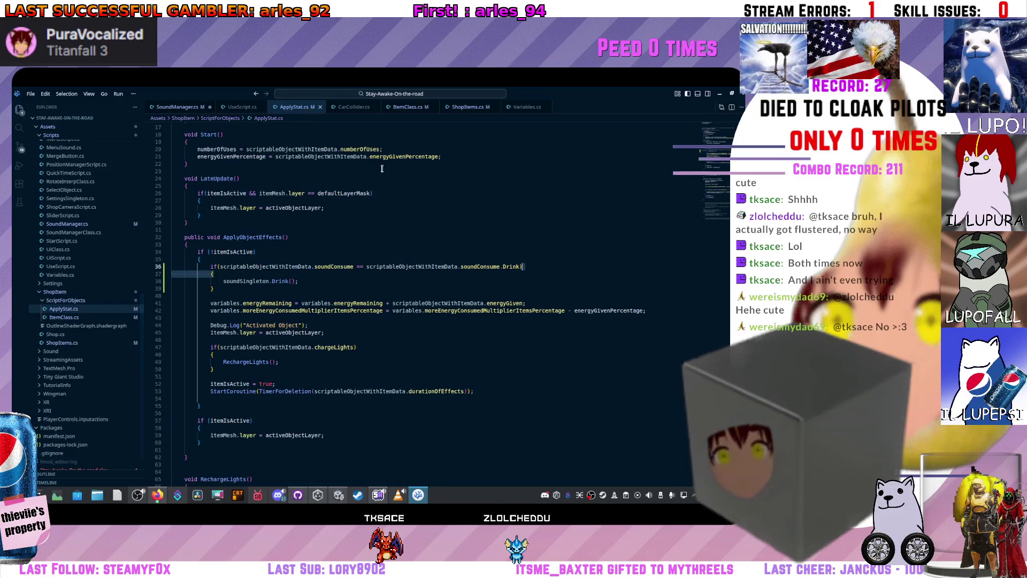
left_click(463, 267)
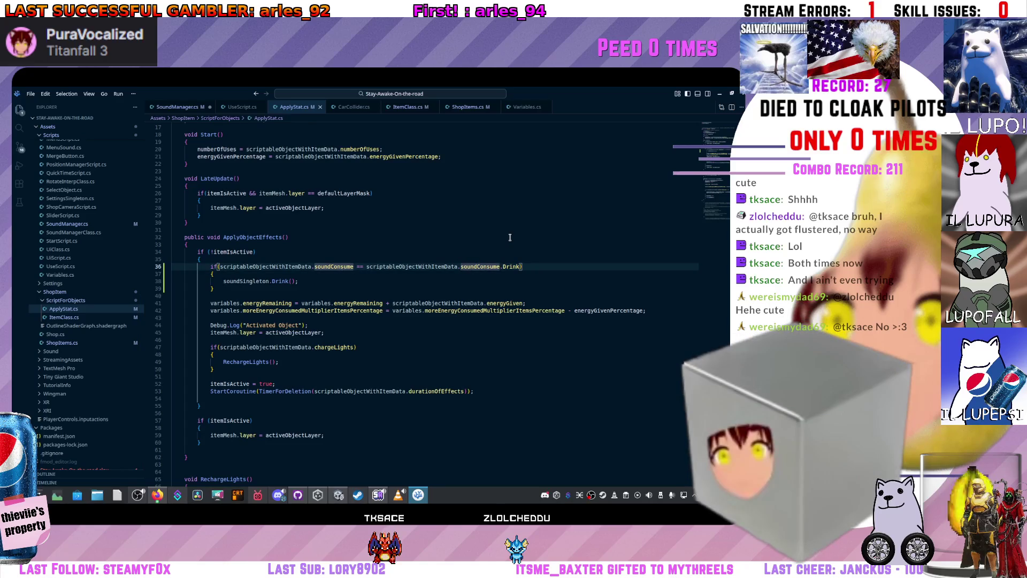
key("BackSpace")
type("s")
key("Escape")
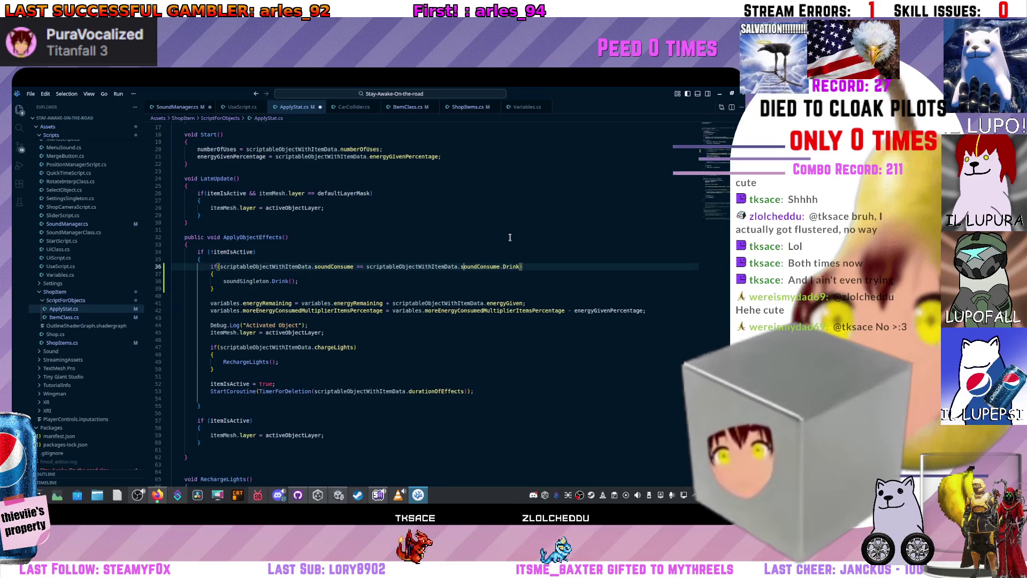
key("BackSpace")
type("S")
left_click(510, 237)
key("ctrl+s")
key("alt+Tab")
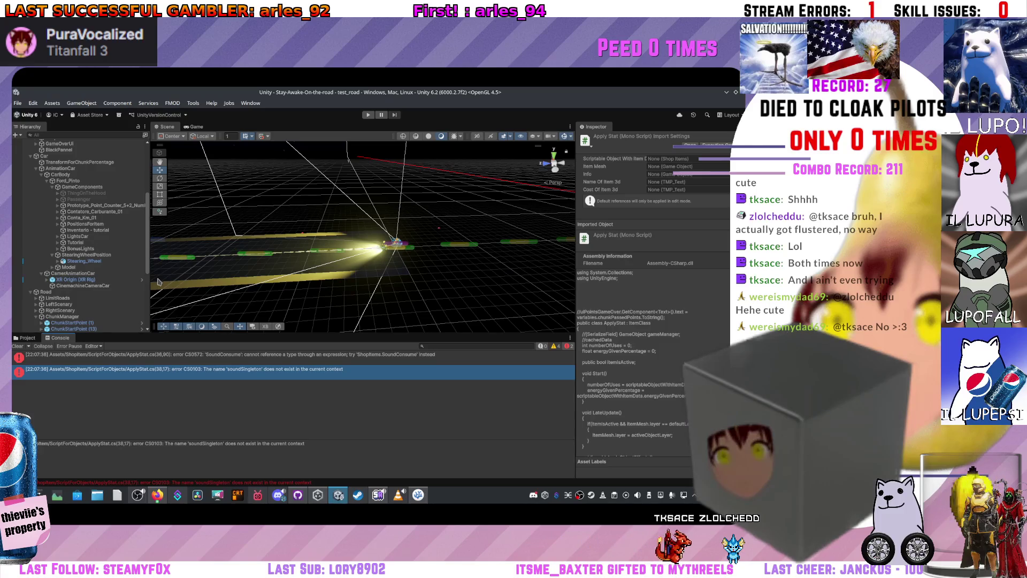
Select the CS0572 SoundConsume type-reference error in the Console to read it
left_click(229, 359)
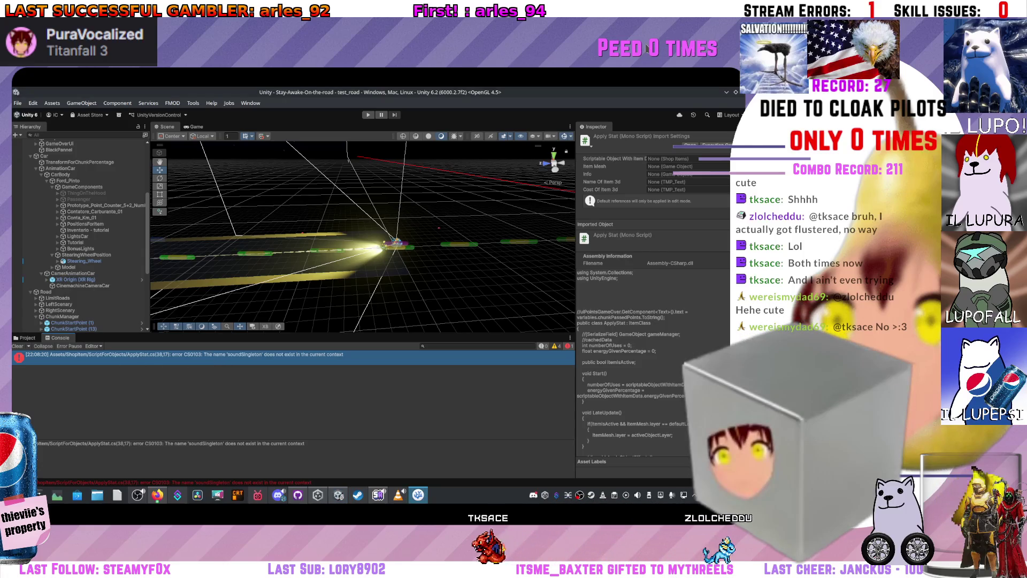
Review the soundSingleton declaration in SoundManager.cs and recheck the Unity console error
key("alt+Tab")
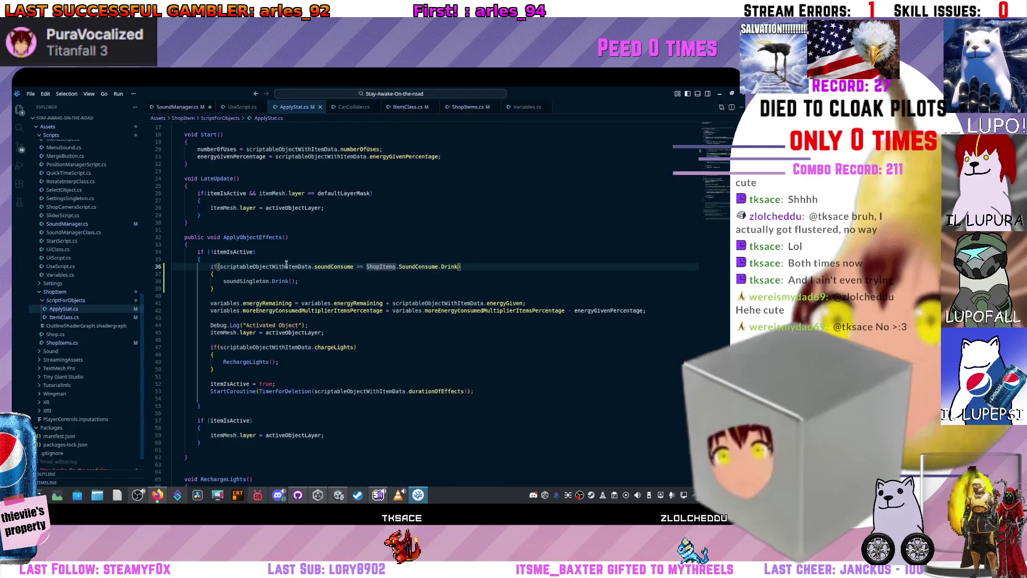
left_click(184, 109)
scroll(344, 248, "down", 10)
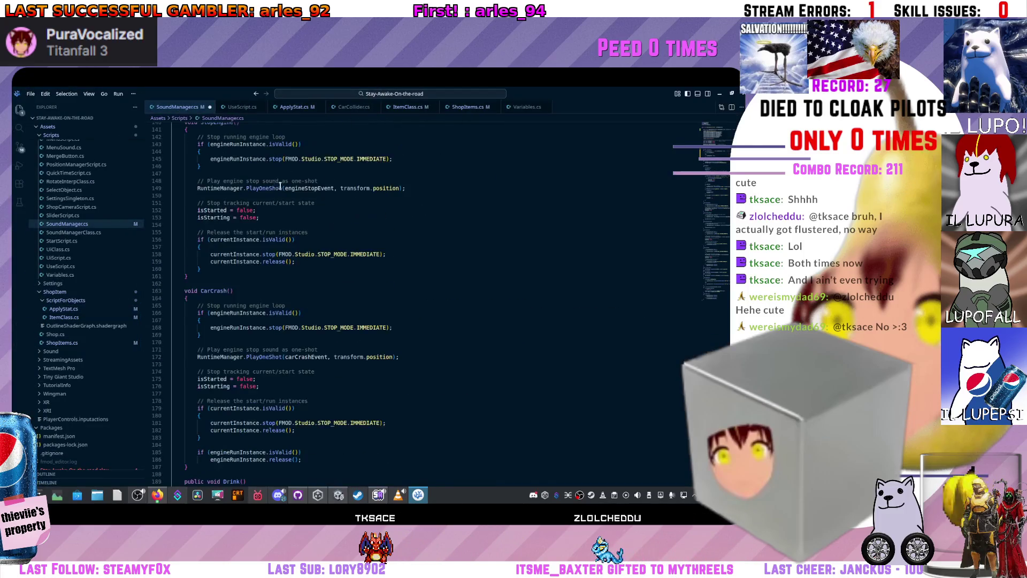
scroll(344, 248, "up", 20)
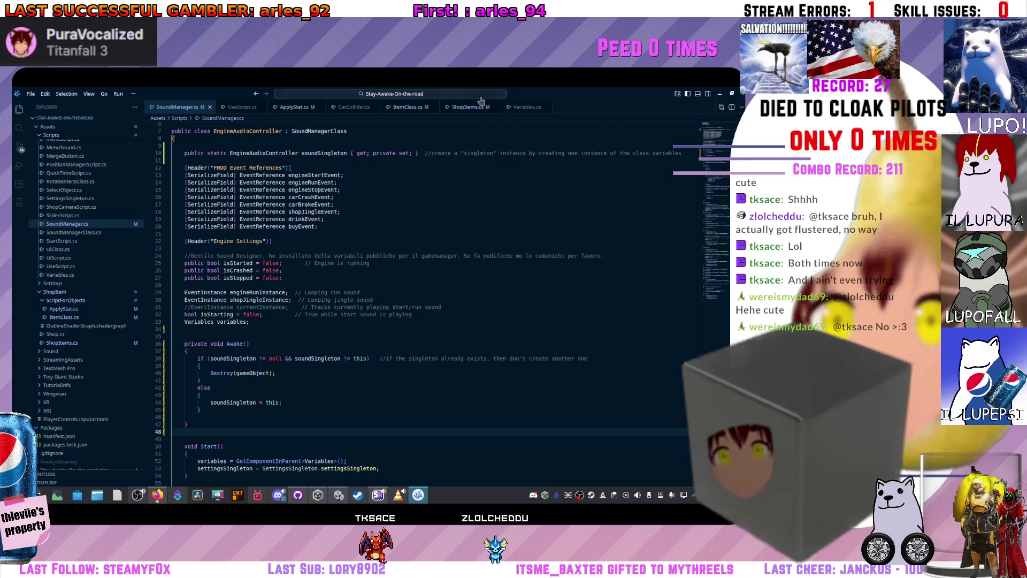
key("alt+Tab")
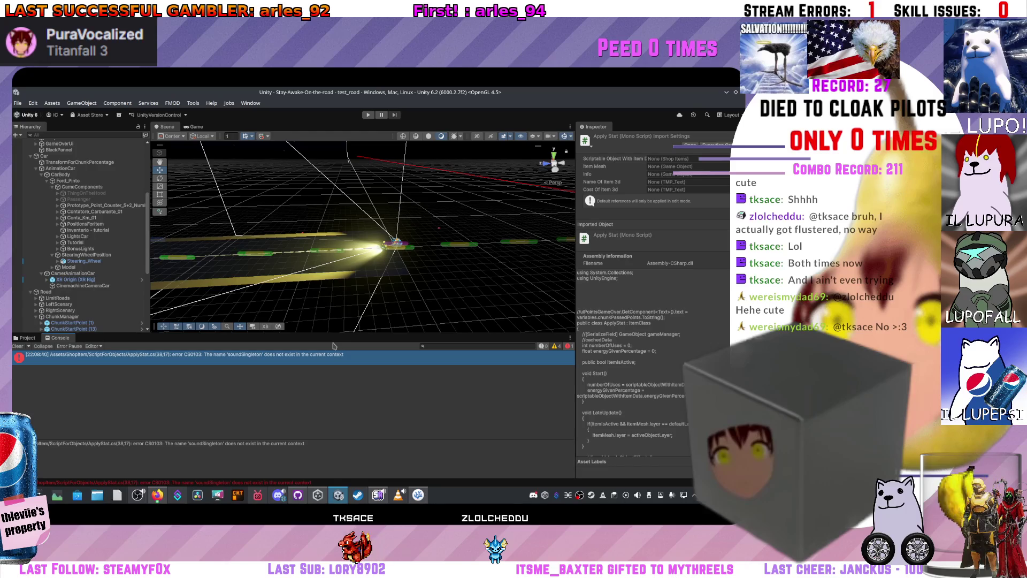
key("alt+Tab")
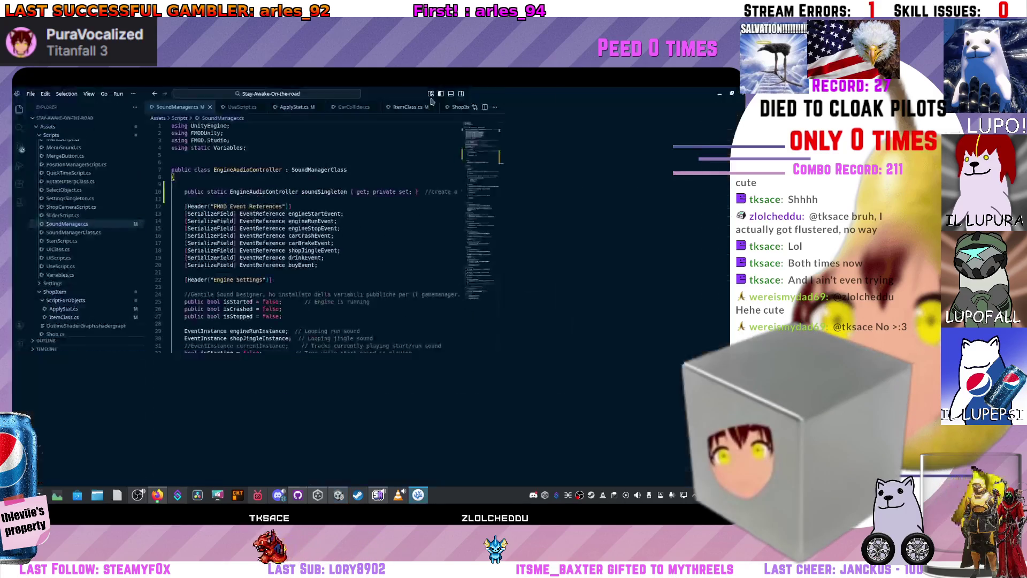
left_click(340, 192)
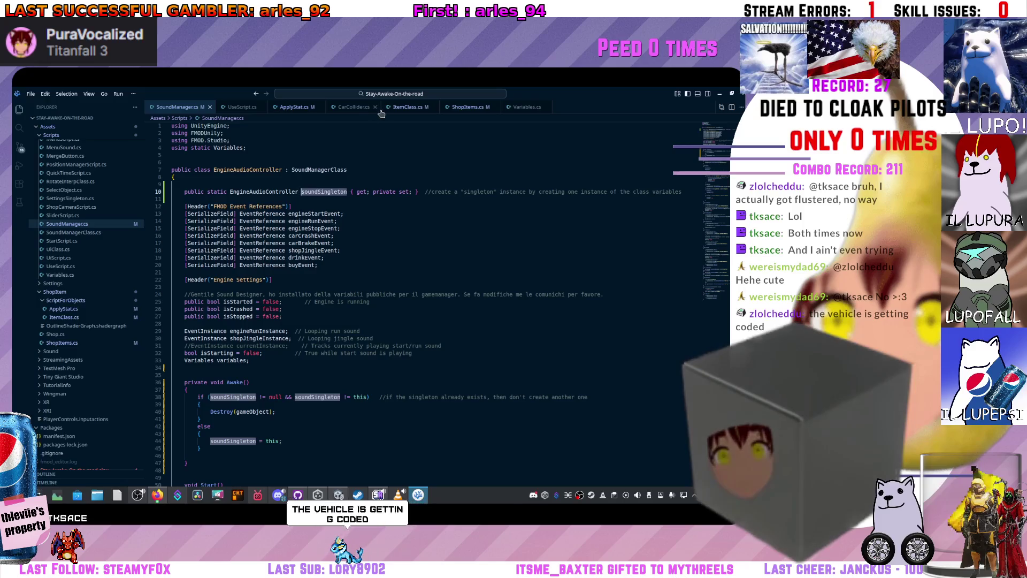
Paste over the soundSingleton reference on line 38 of ApplyStat.cs, save, and check Unity's compile result
left_click(308, 107)
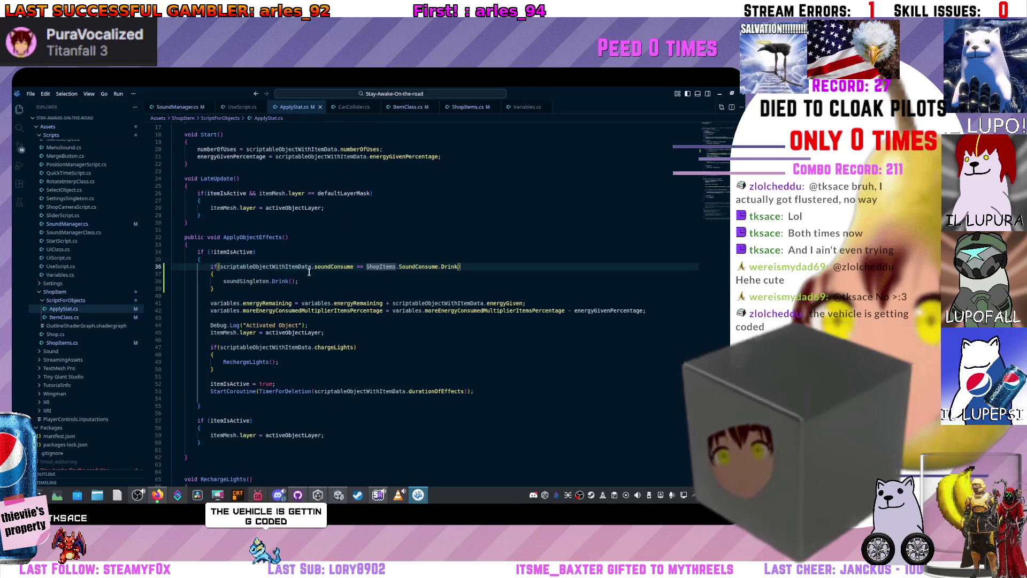
left_click(272, 280)
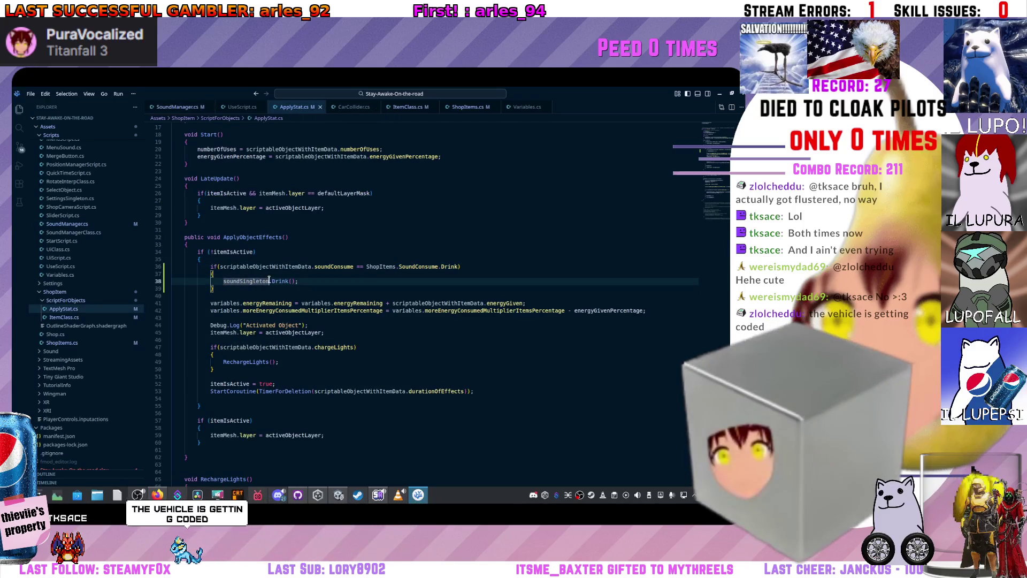
key("ctrl+v")
key("ctrl+s")
left_click(341, 274)
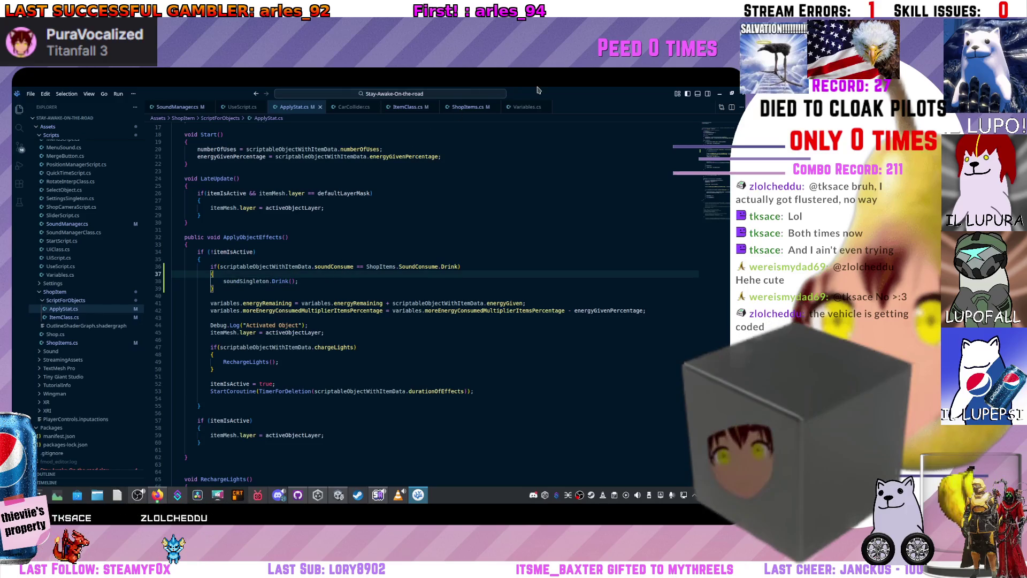
scroll(331, 256, "up", 4)
scroll(303, 314, "up", 1)
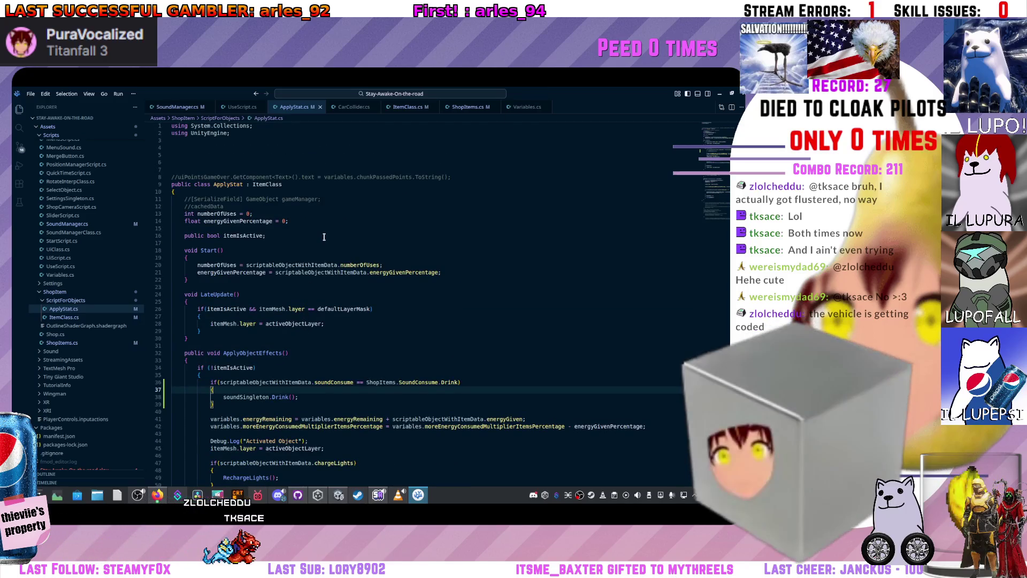
key("alt+Tab")
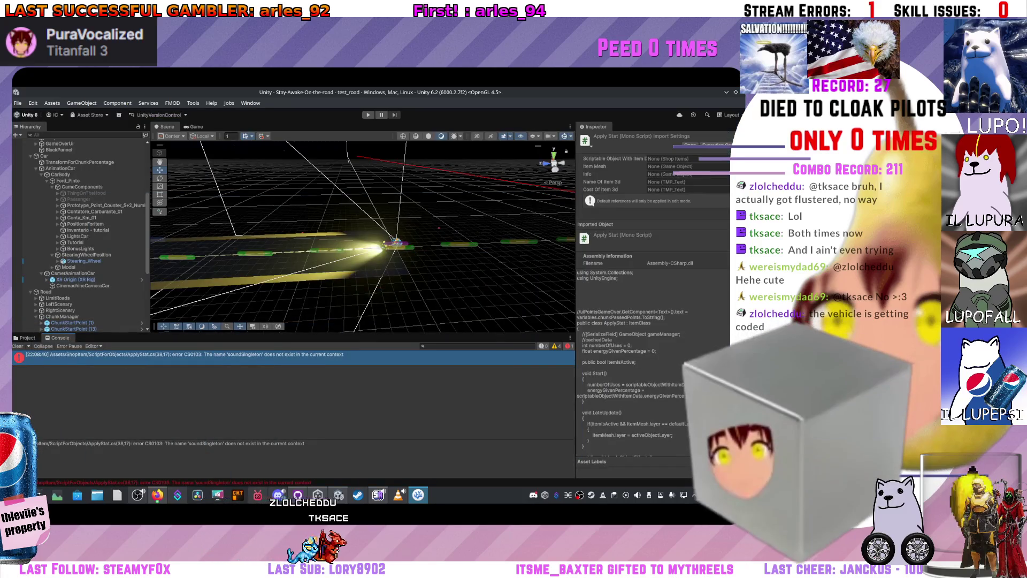
key("alt+Tab")
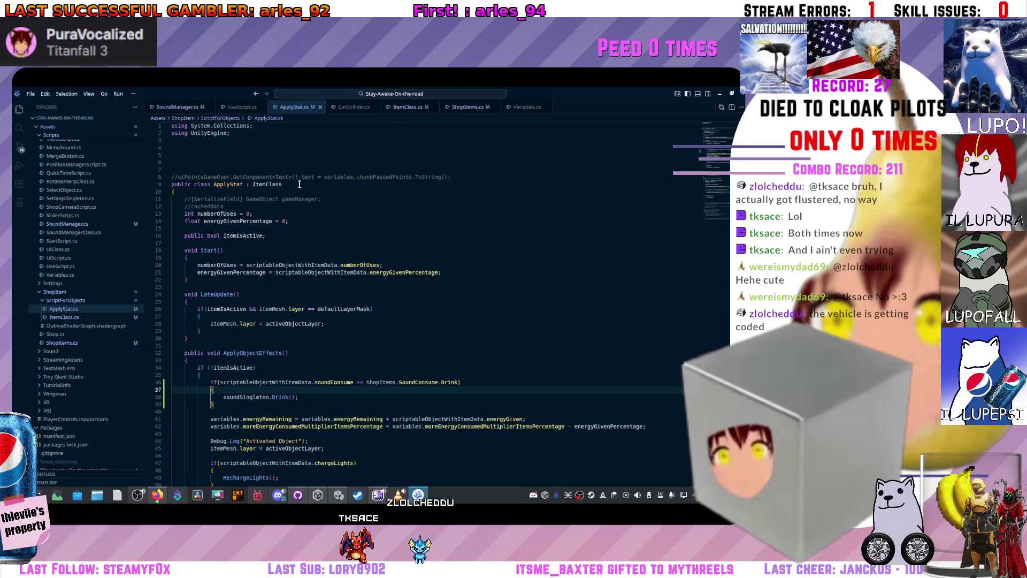
Add a 'protected SoundManager' field on a new line 7 in ItemClass.cs
left_click(412, 107)
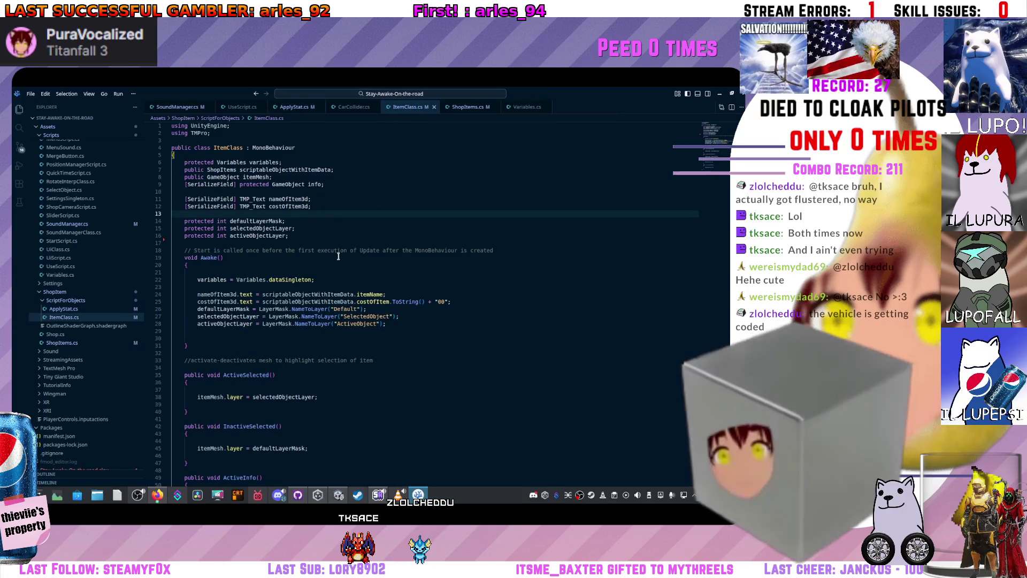
left_click(329, 278)
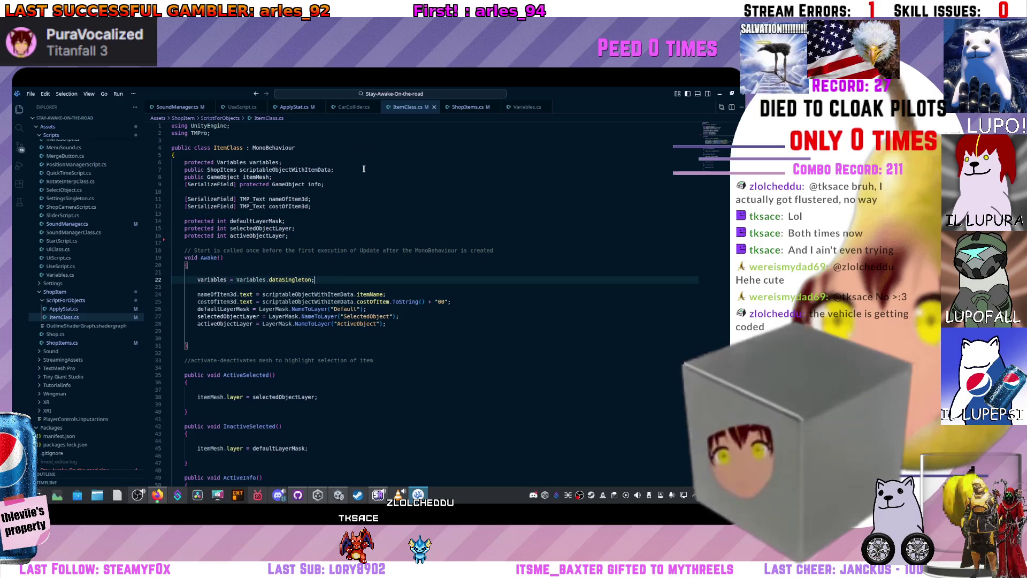
left_click(289, 163)
key("Return")
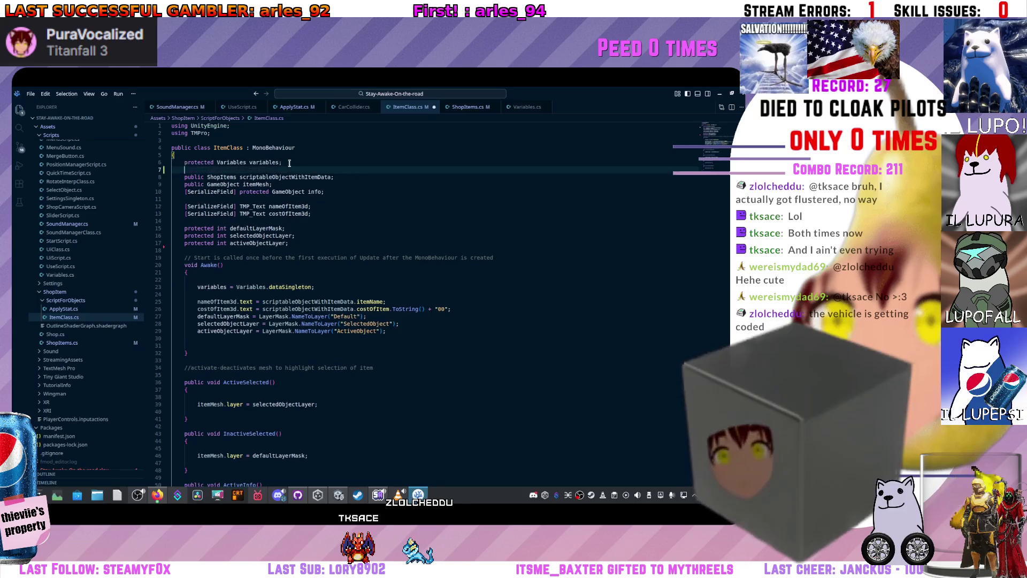
type("protected So")
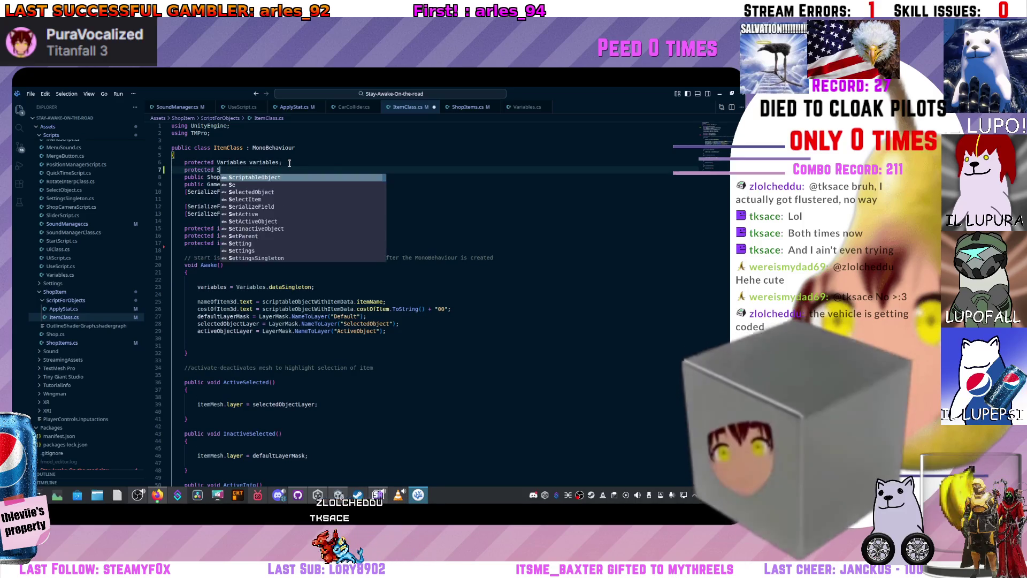
type("und")
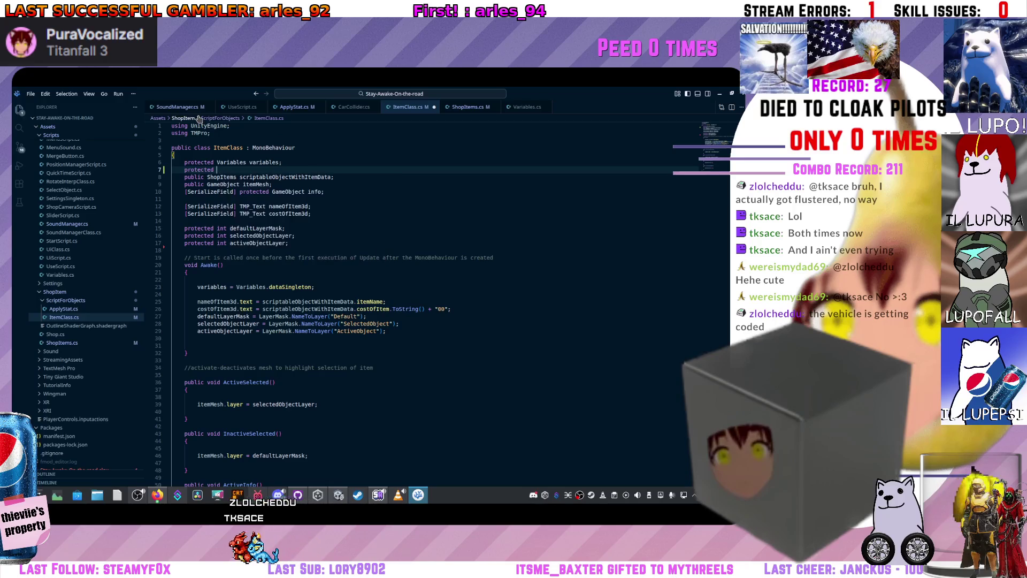
type("Man")
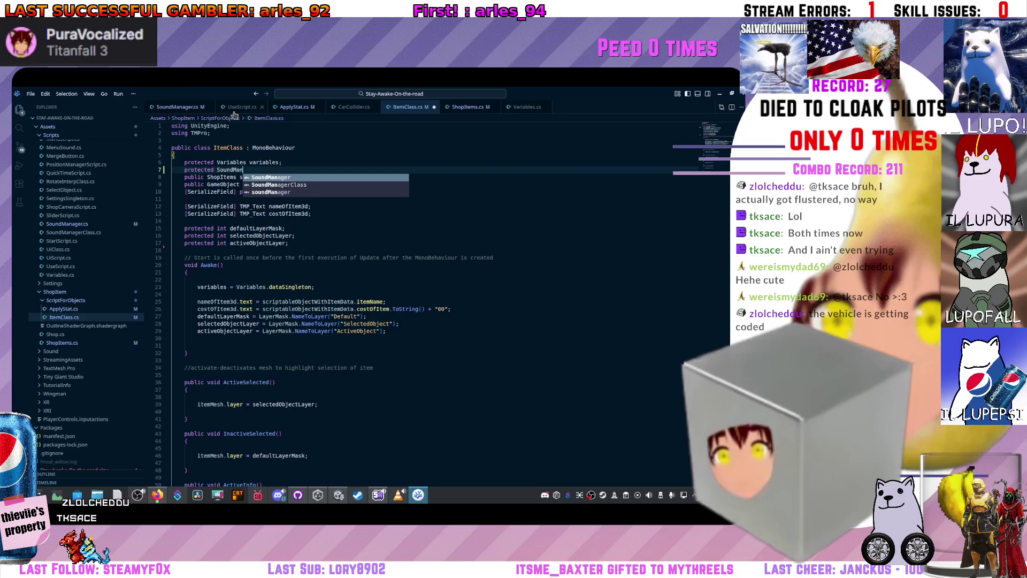
key("Return")
type(";")
Write 'soundSingleton = SoundManager.soundSingleton' inside Awake and jump to the soundSingleton definition
left_click(234, 295)
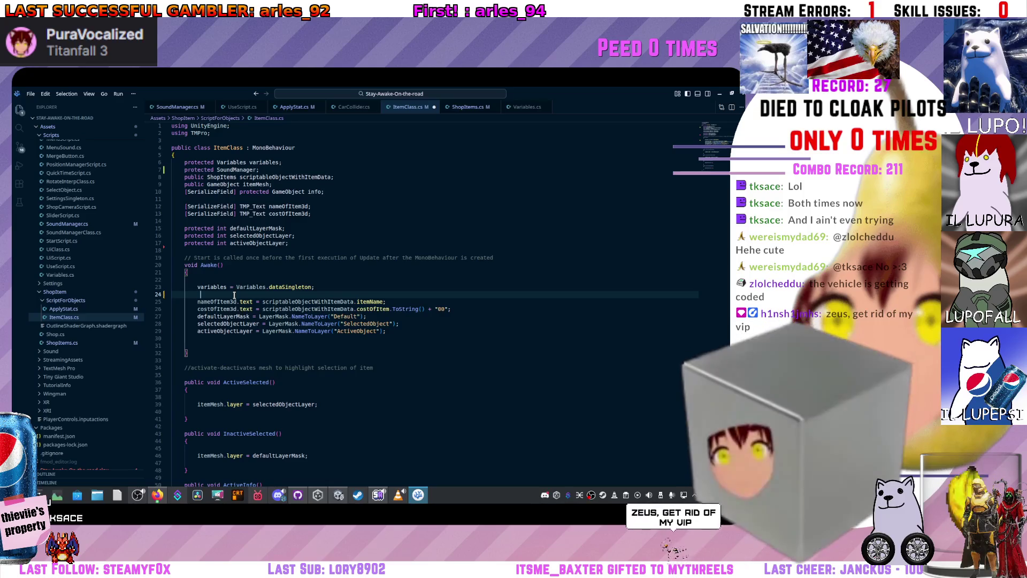
key("Return")
key("Up")
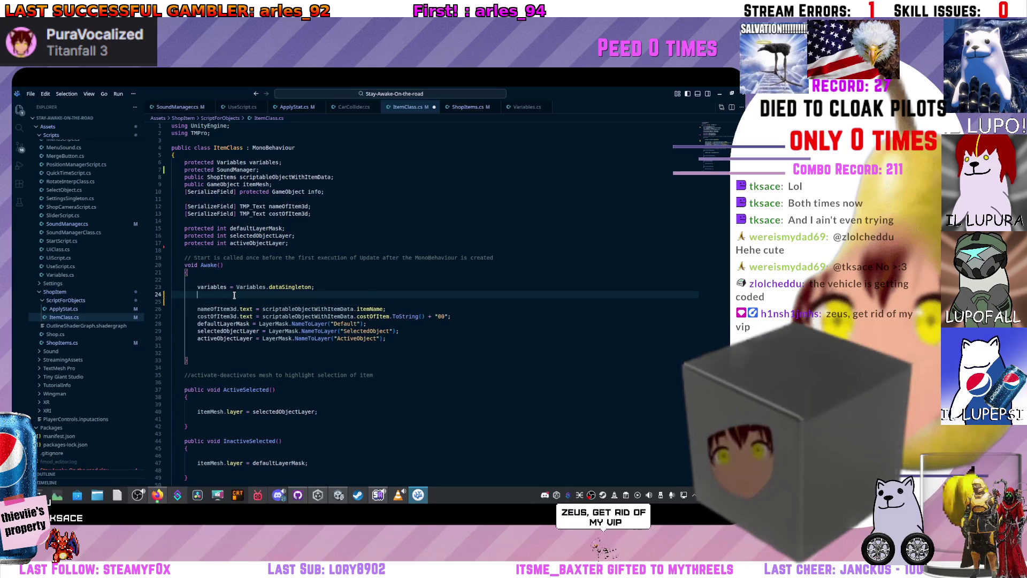
type("s")
type("oundS")
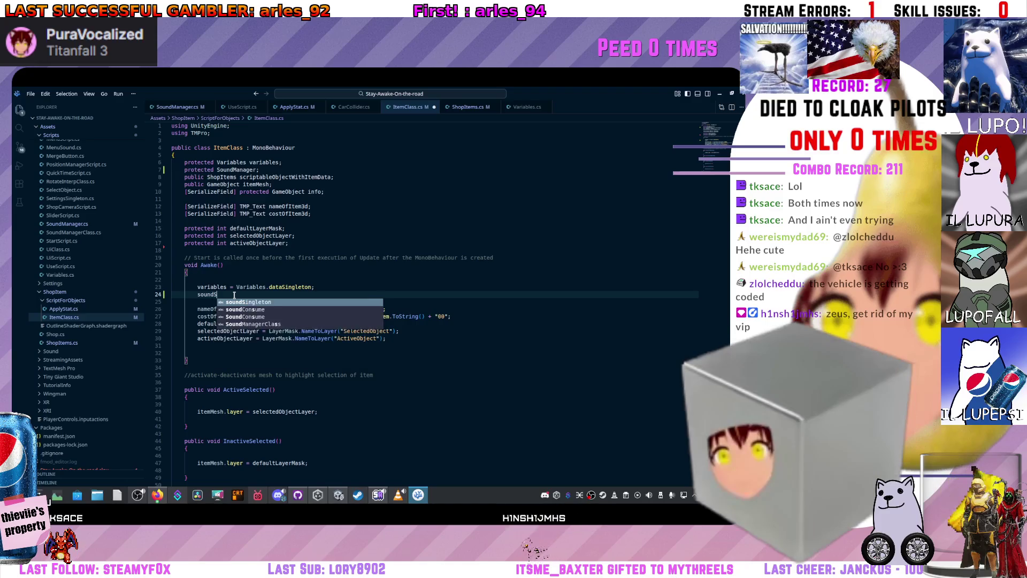
type("ingleton = ")
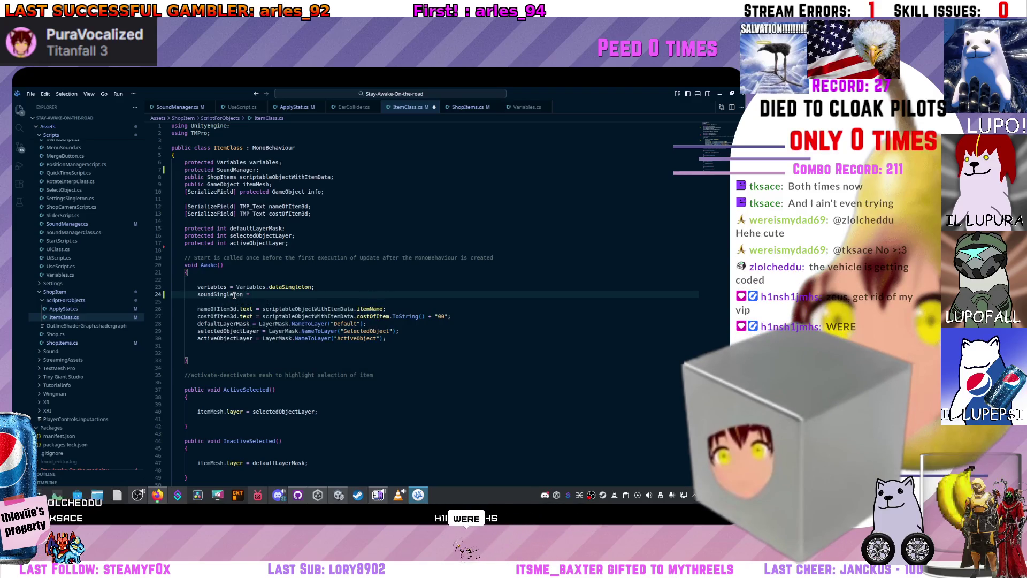
type("Soun")
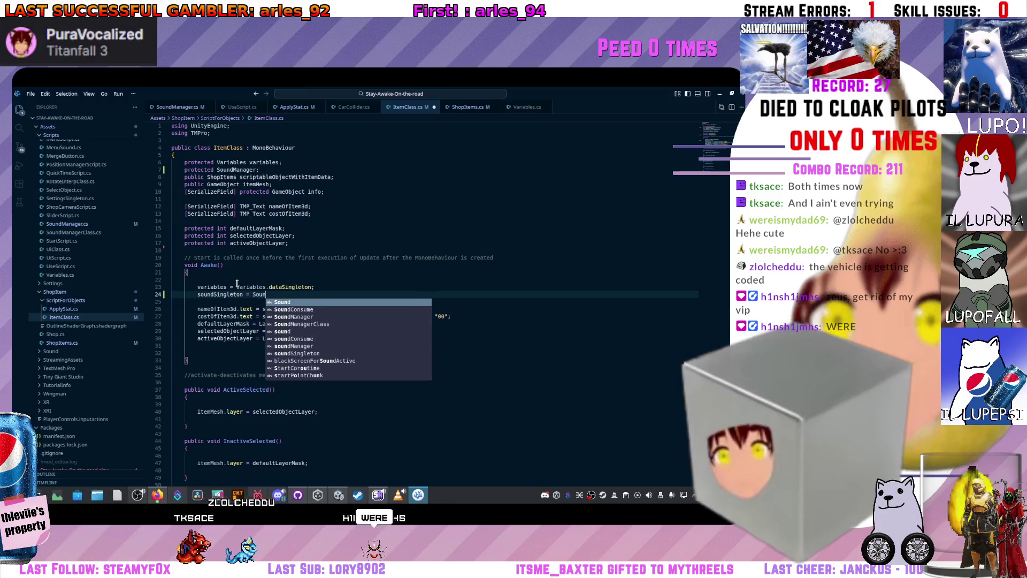
key("Down")
key("Down")
key("Tab")
type(".")
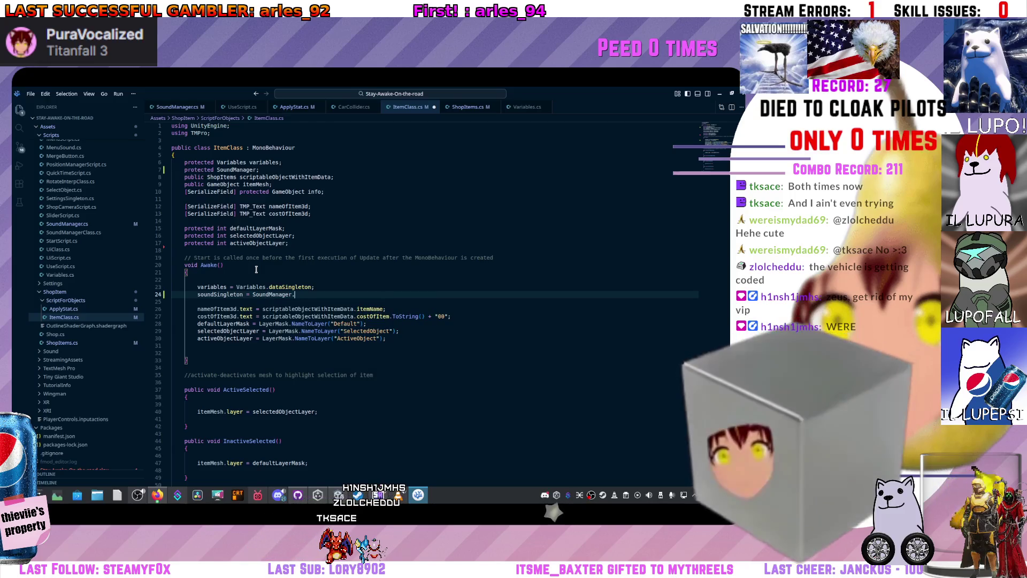
type("sound")
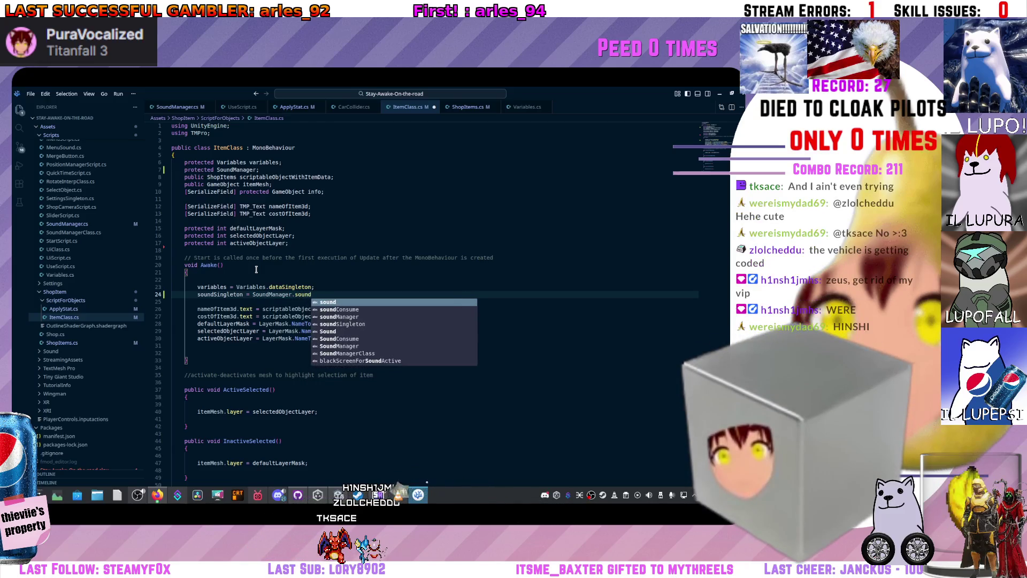
key("Down")
key("Down")
key("Tab")
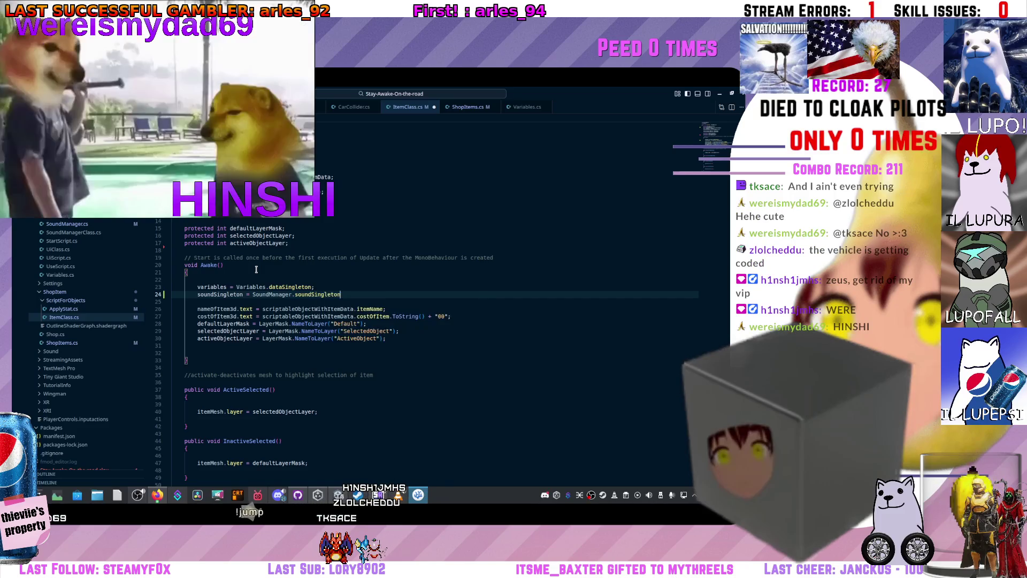
key("F12")
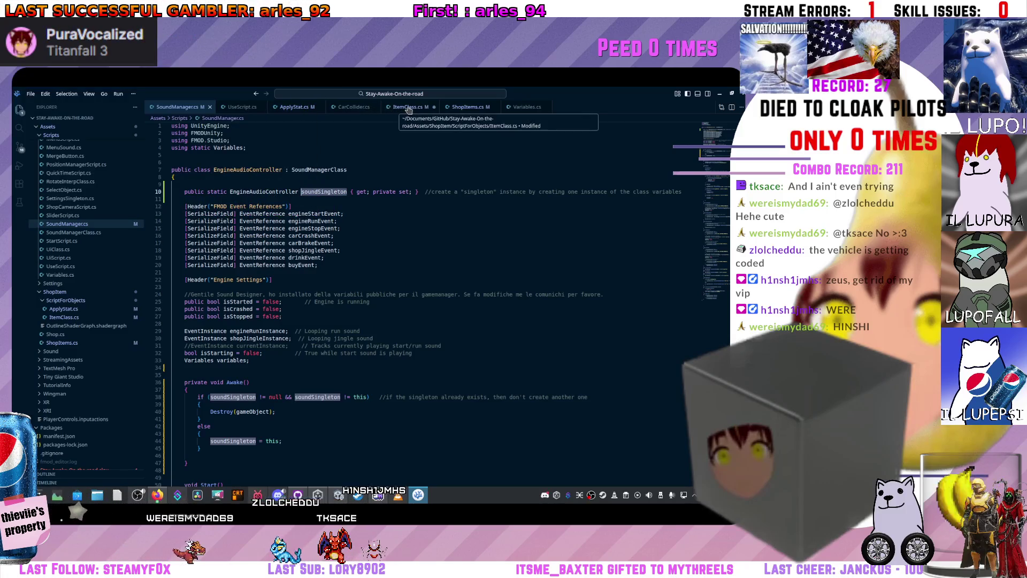
Check Variables.cs and the soundSingleton declaration in SoundManager.cs before returning to ItemClass.cs
left_click(525, 108)
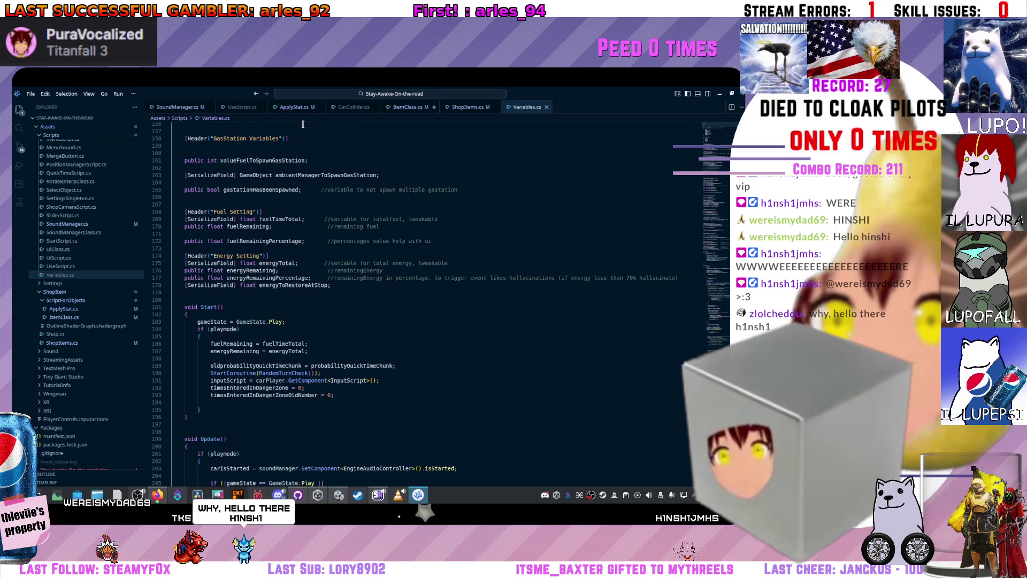
left_click(196, 107)
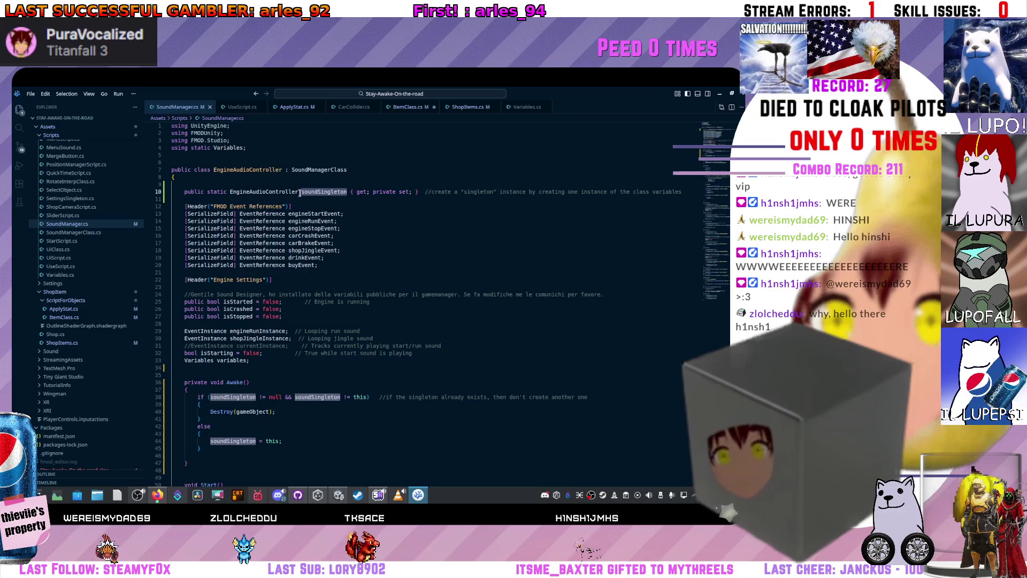
left_click(234, 190)
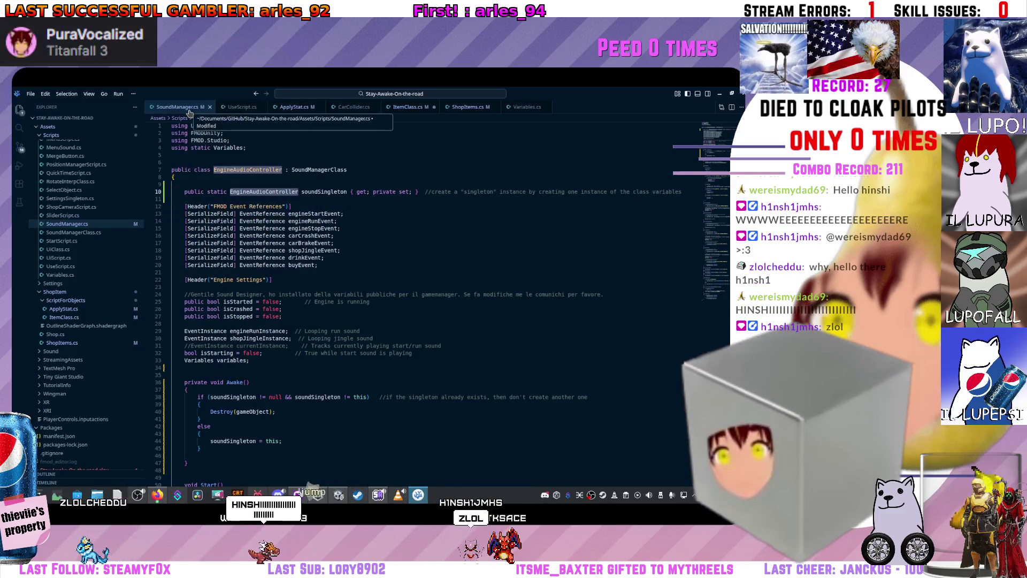
left_click(409, 106)
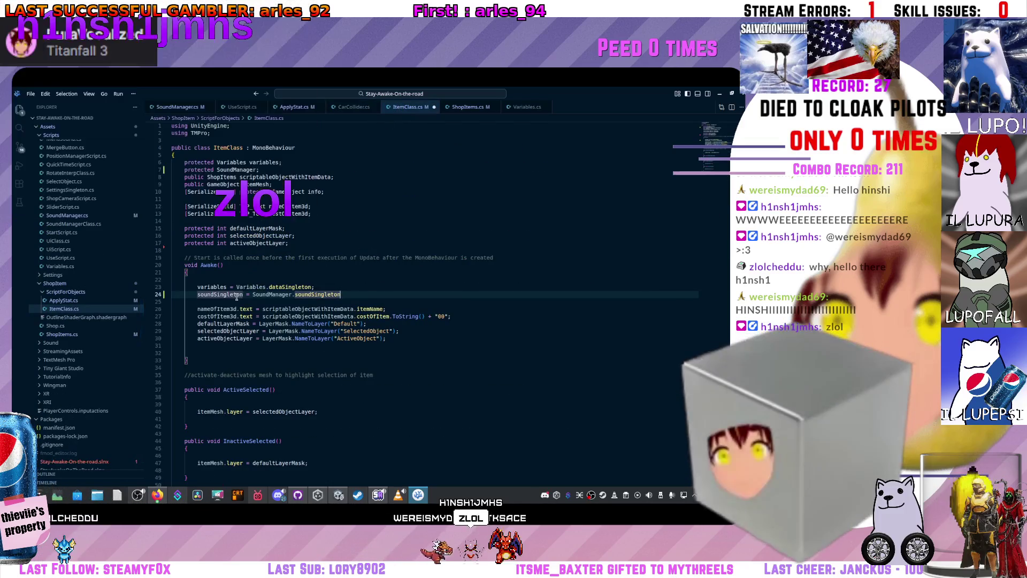
Replace SoundManager with EngineAudioController in the Awake assignment and switch to Unity to recompile
double_click(289, 294)
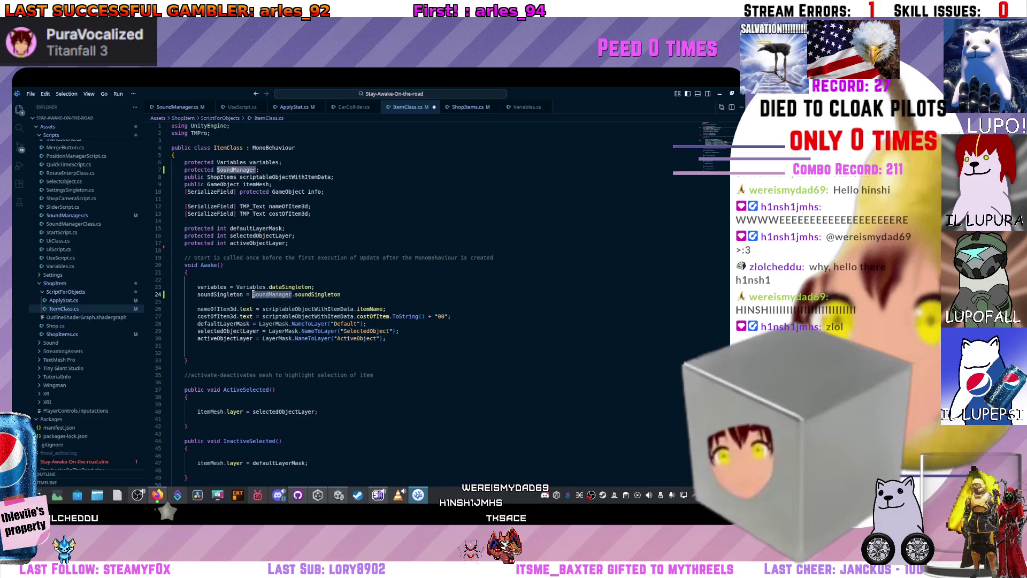
type("EngineAudioController")
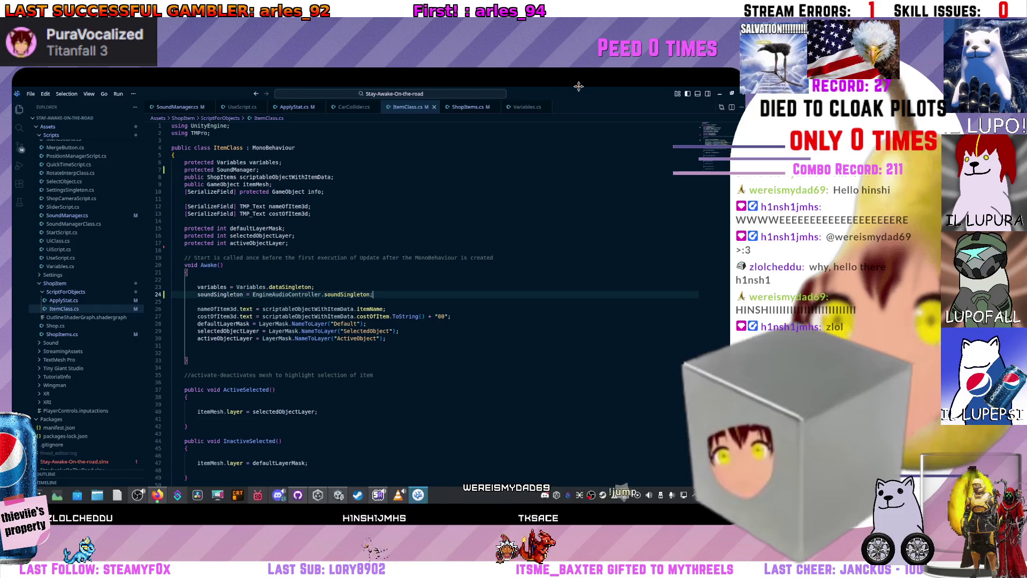
key("alt+Tab")
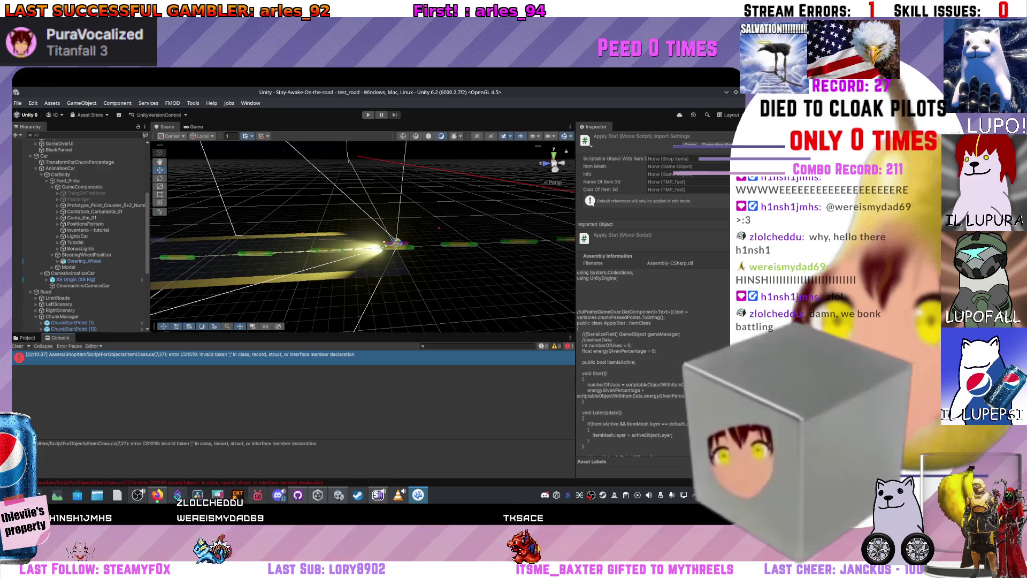
Name the new field soundSingleton in ItemClass.cs, save, and check the compile in Unity
key("alt+Tab")
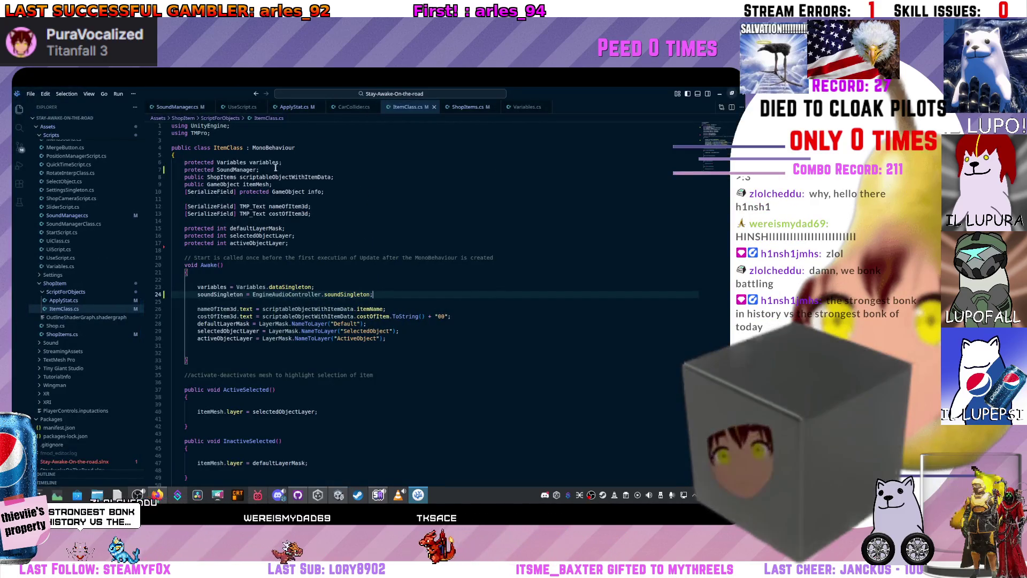
left_click(259, 170)
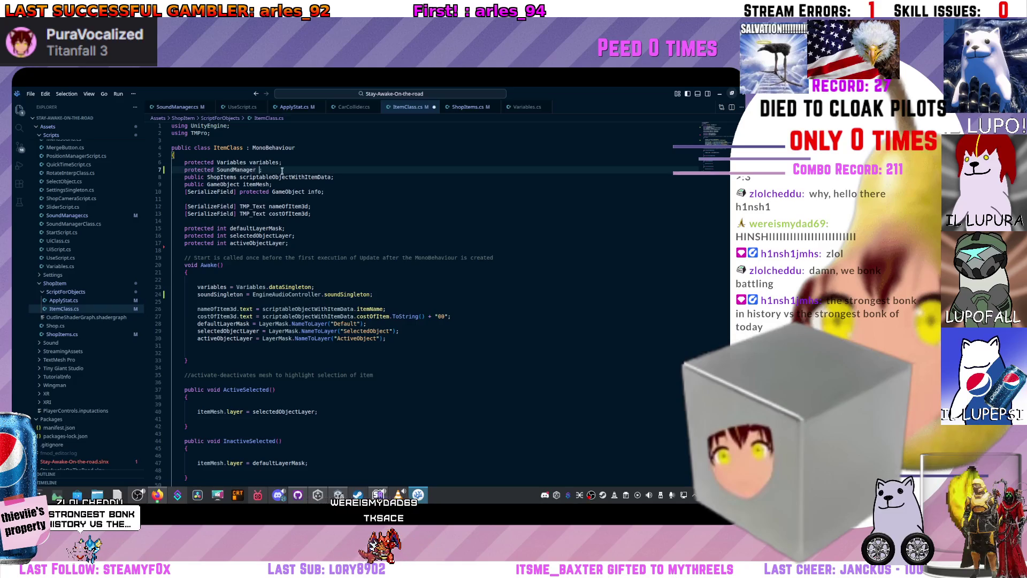
type("soundSingleton")
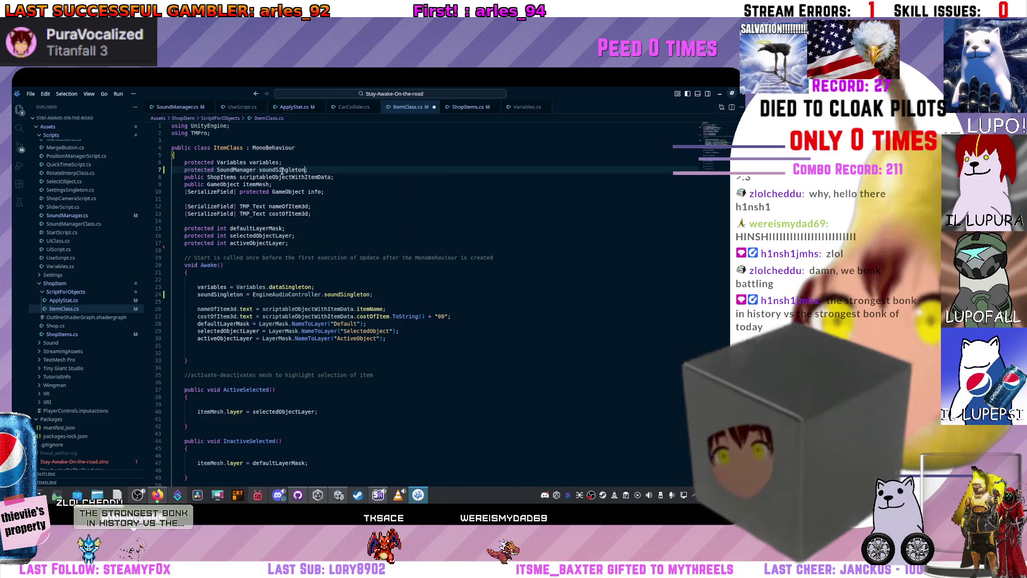
key("ctrl+s")
key("alt+Tab")
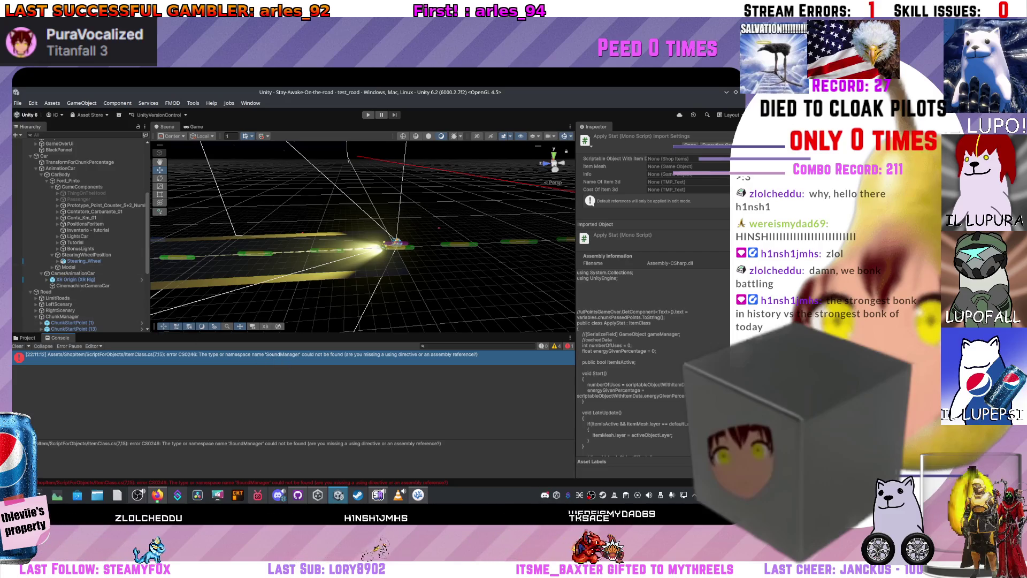
Make the line 7 field type EngineAudioController instead of SoundManager, then go back to Unity
key("alt+Tab")
left_click(315, 287)
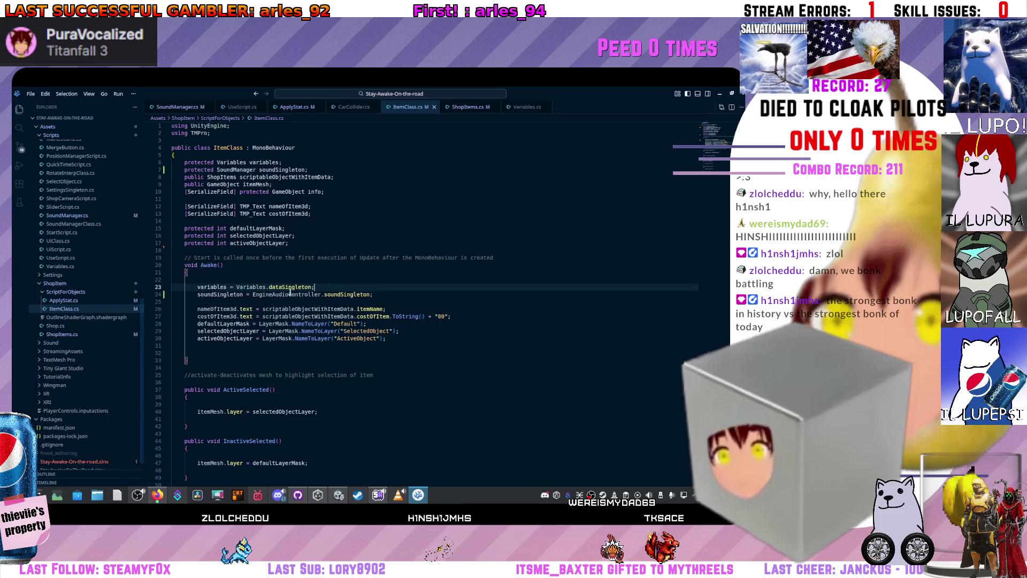
left_click_drag(321, 294, 317, 289)
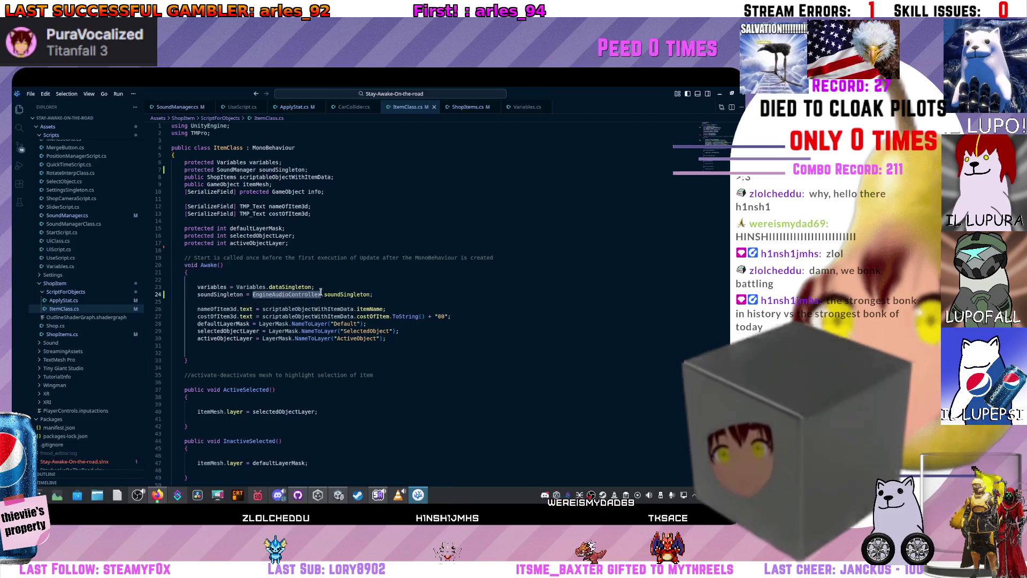
double_click(244, 169)
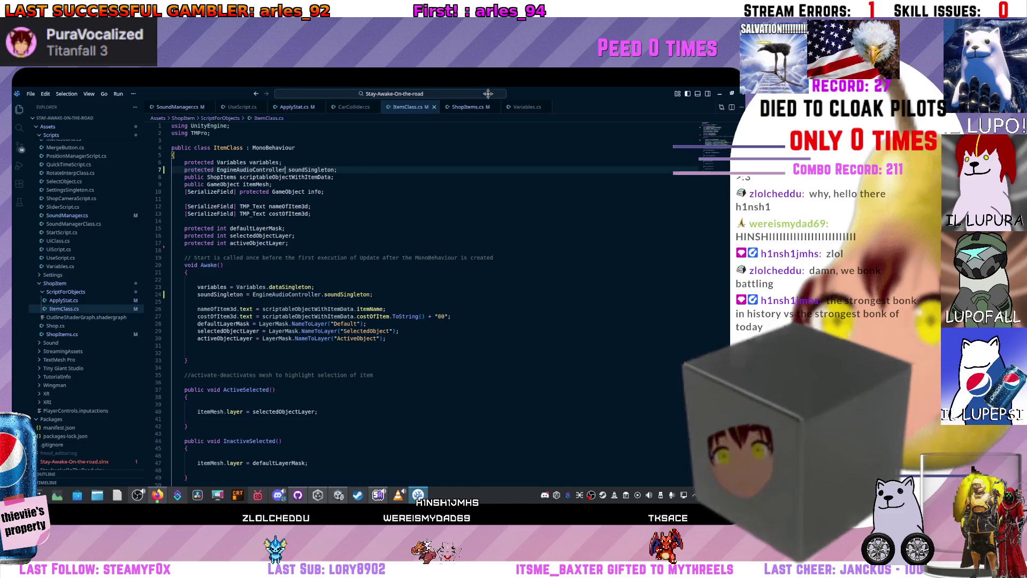
key("alt+Tab")
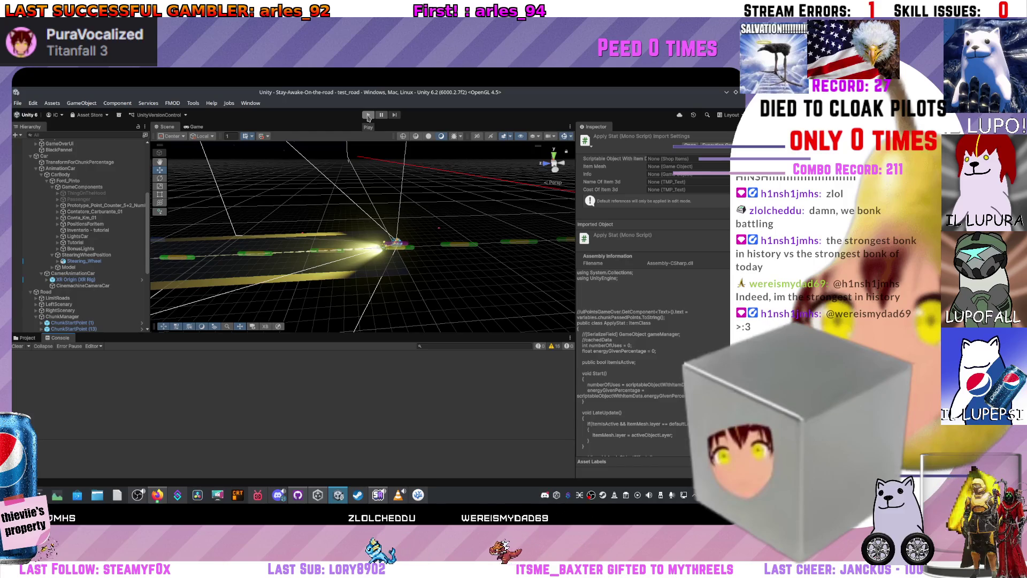
Run the driving game in play mode, then pause it and view the Scene tab
left_click(367, 116)
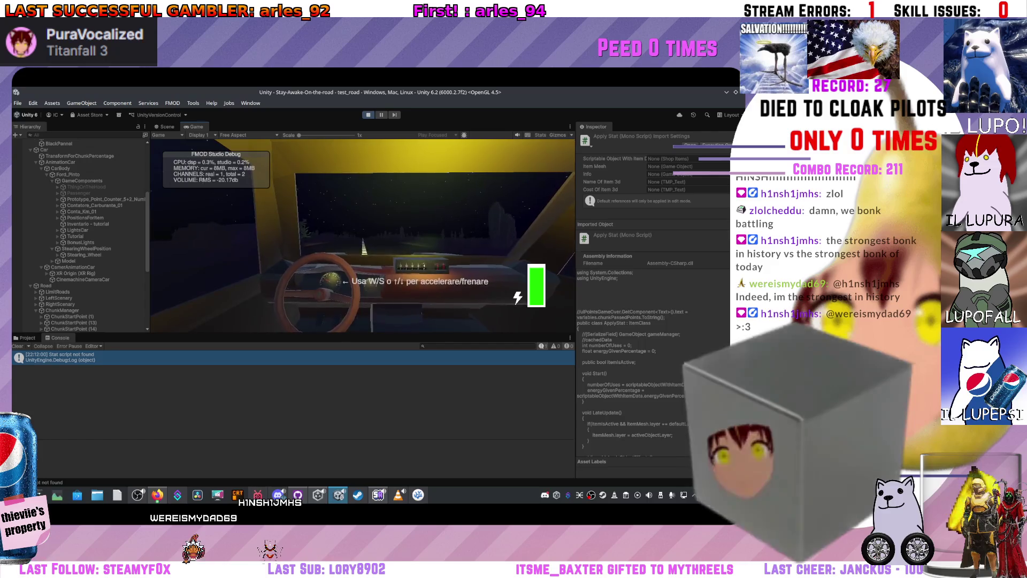
left_click(166, 127)
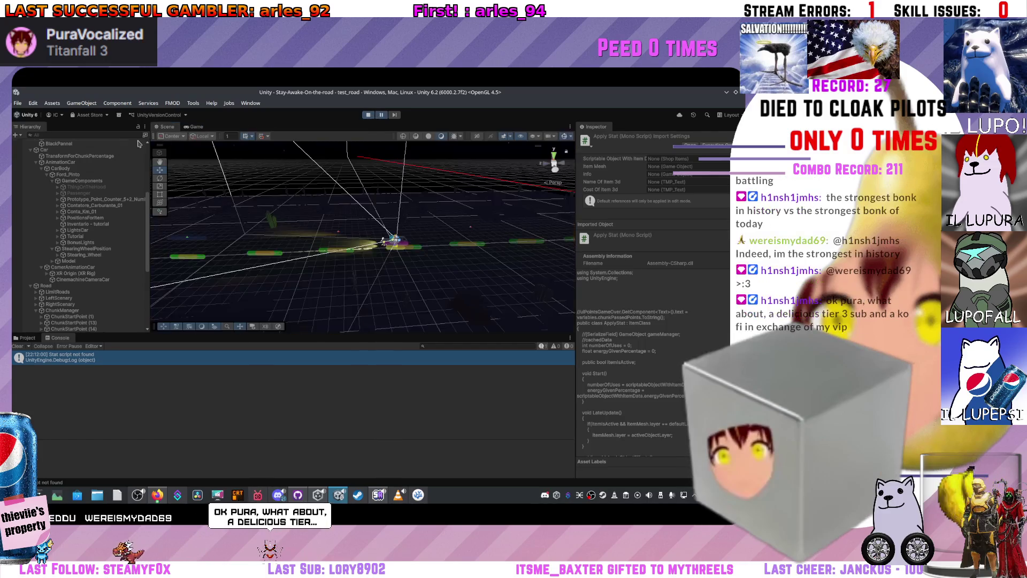
scroll(76, 160, "up", 5)
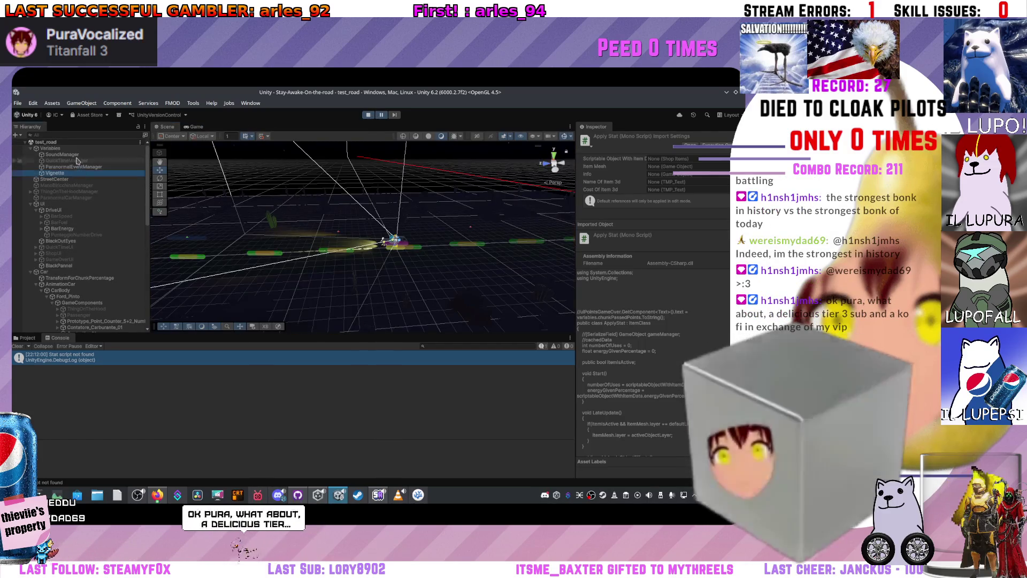
Set SoundManager's Car Sound Volume to 0.5, try then cancel Ambient Sound Volume 0, and toggle Pause
left_click(81, 154)
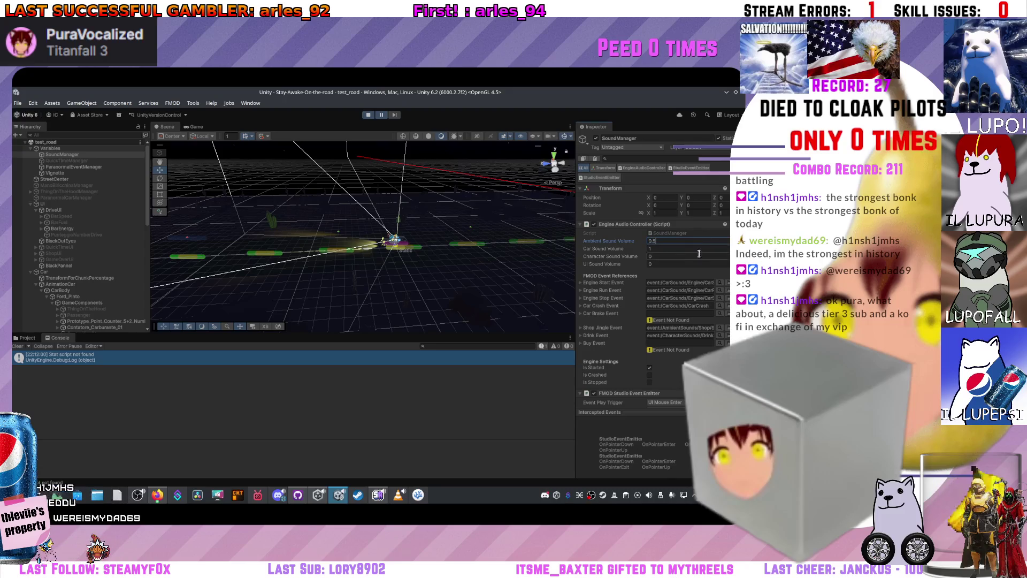
type("0.5")
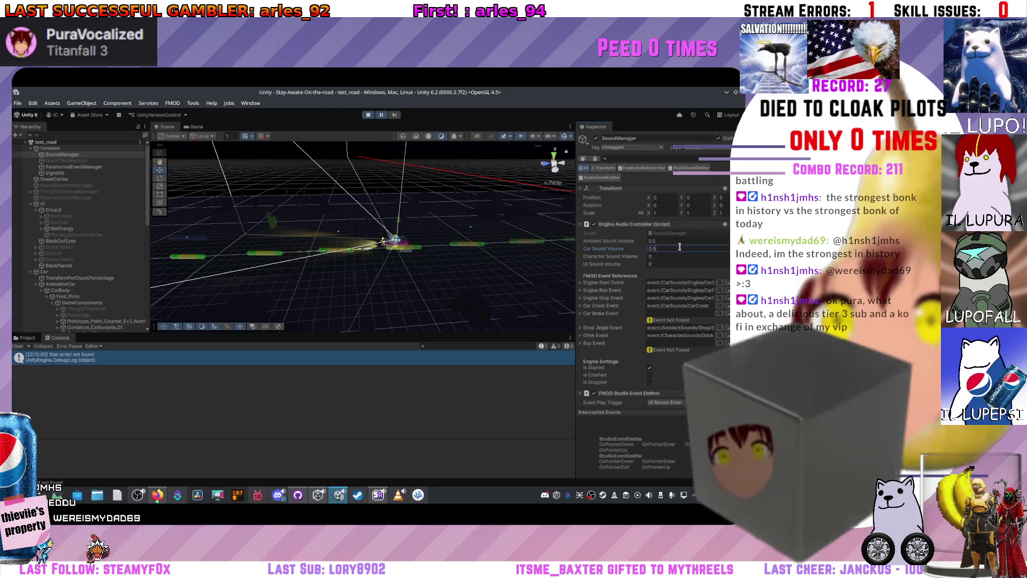
left_click(517, 252)
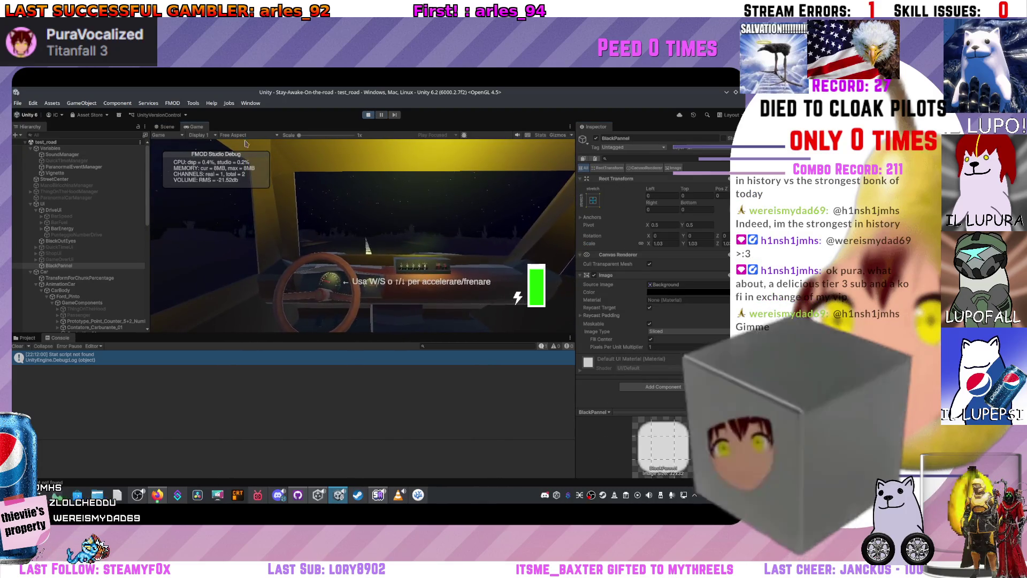
key("s")
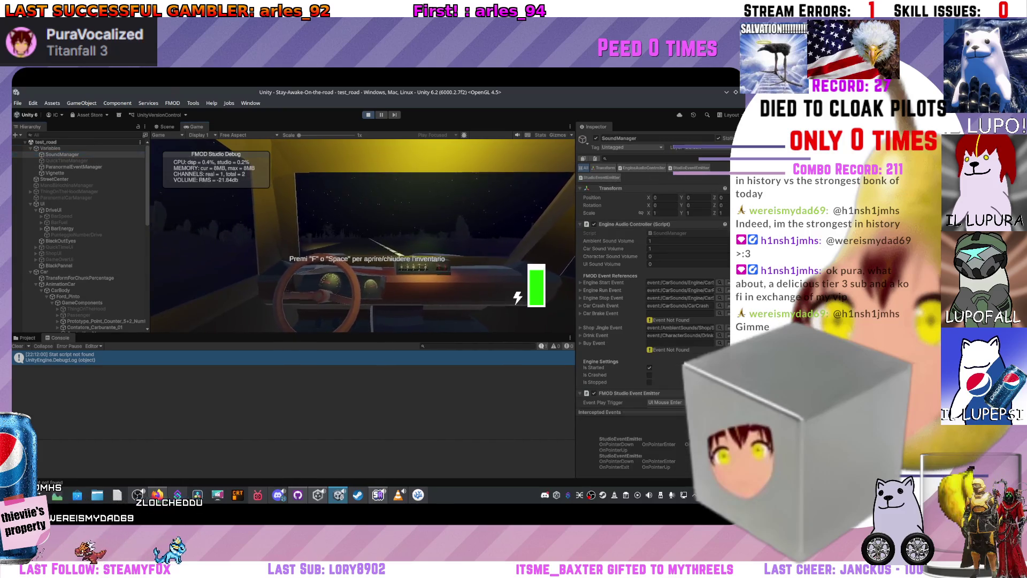
left_click(681, 241)
type("0")
key("Escape")
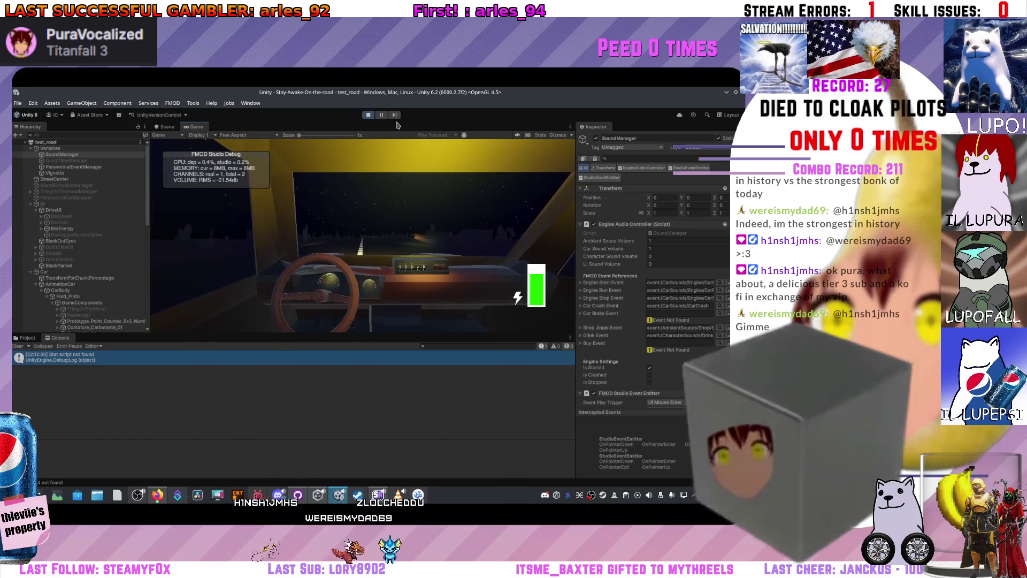
left_click(382, 115)
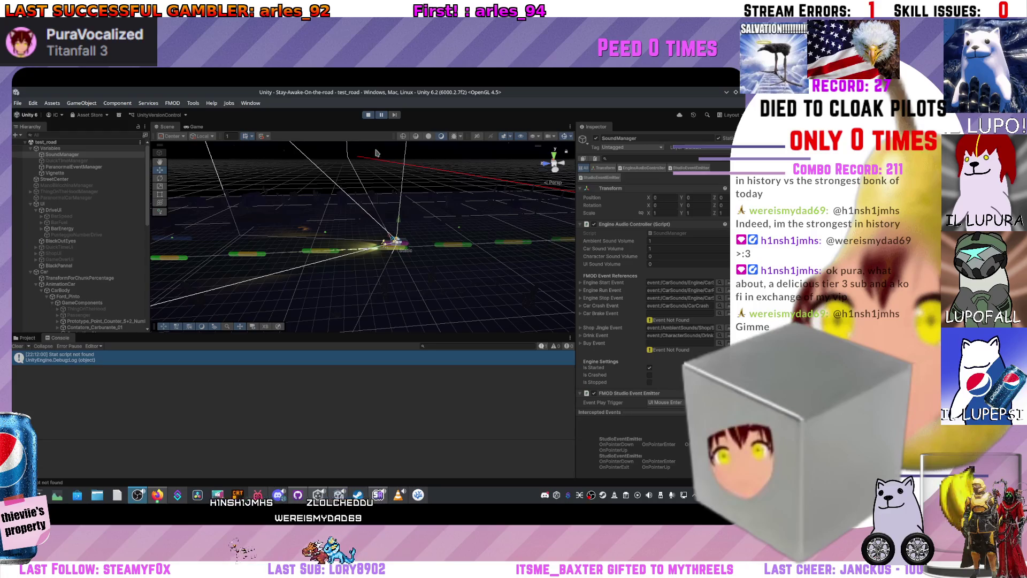
left_click(382, 115)
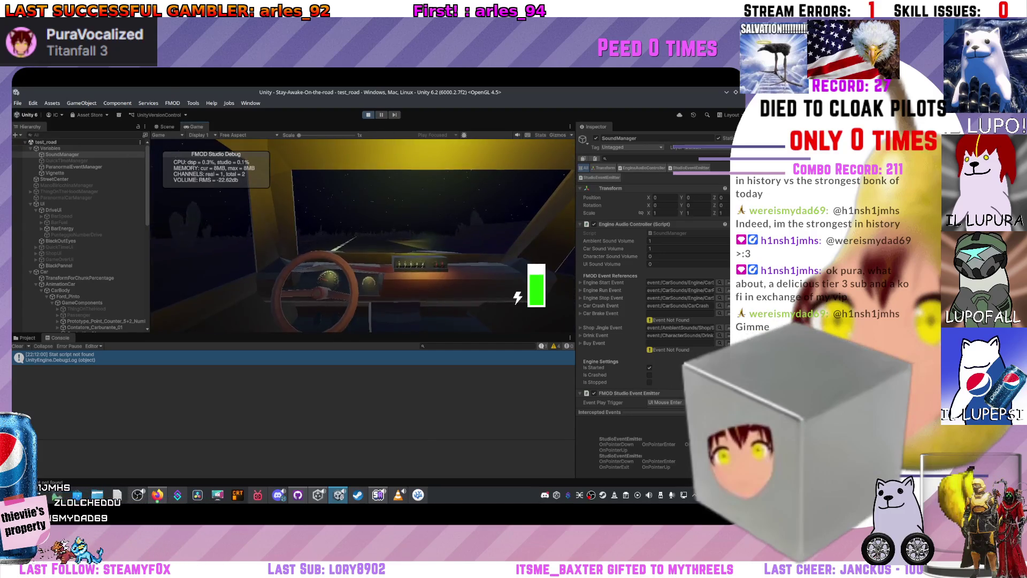
Lower SettingsSingleton's Ambient and Engine Volume sliders to about midway and resume the game
left_click(165, 127)
scroll(80, 241, "down", 10)
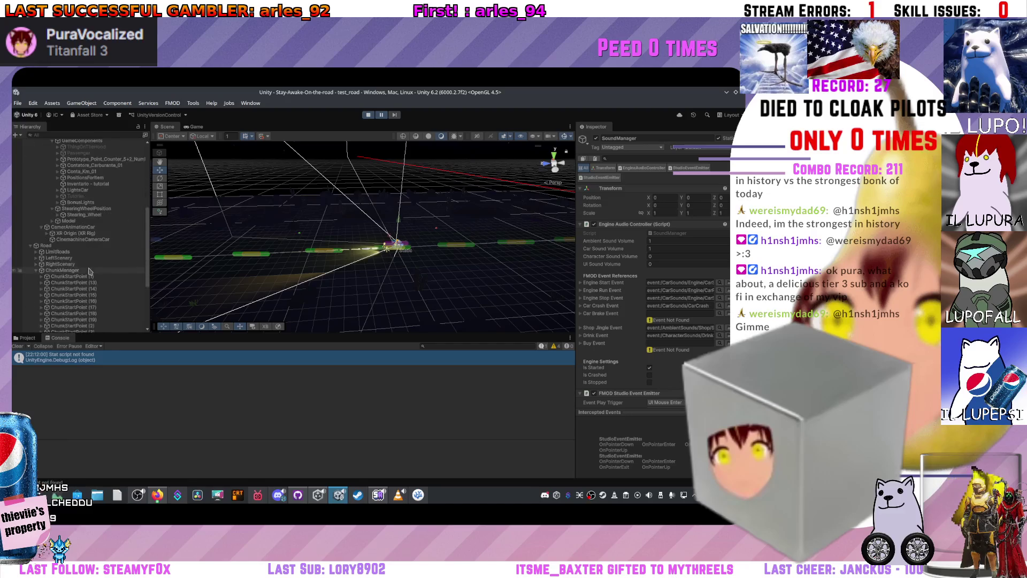
left_click(25, 328)
scroll(25, 329, "down", 1)
left_click(59, 322)
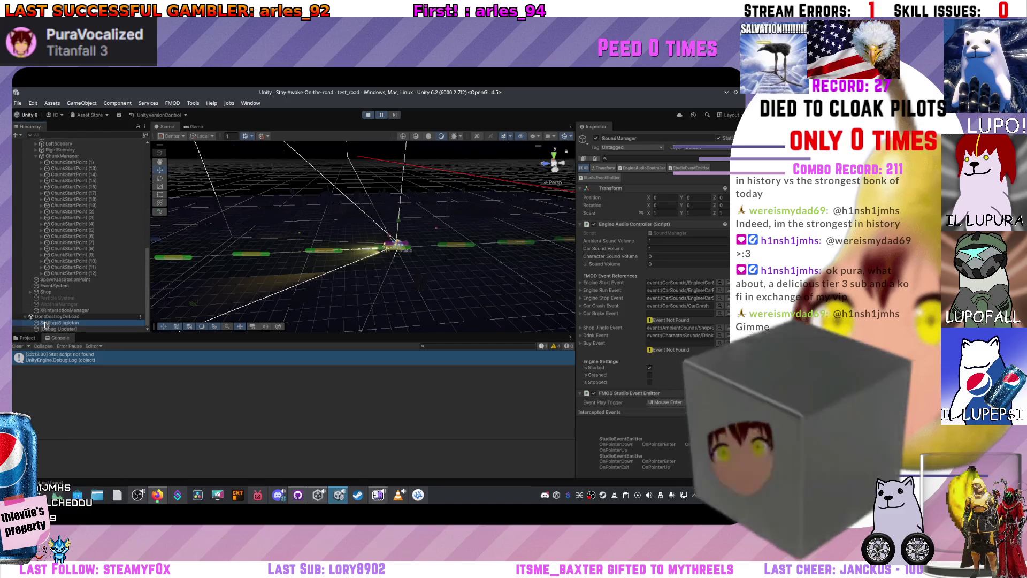
left_click(683, 231)
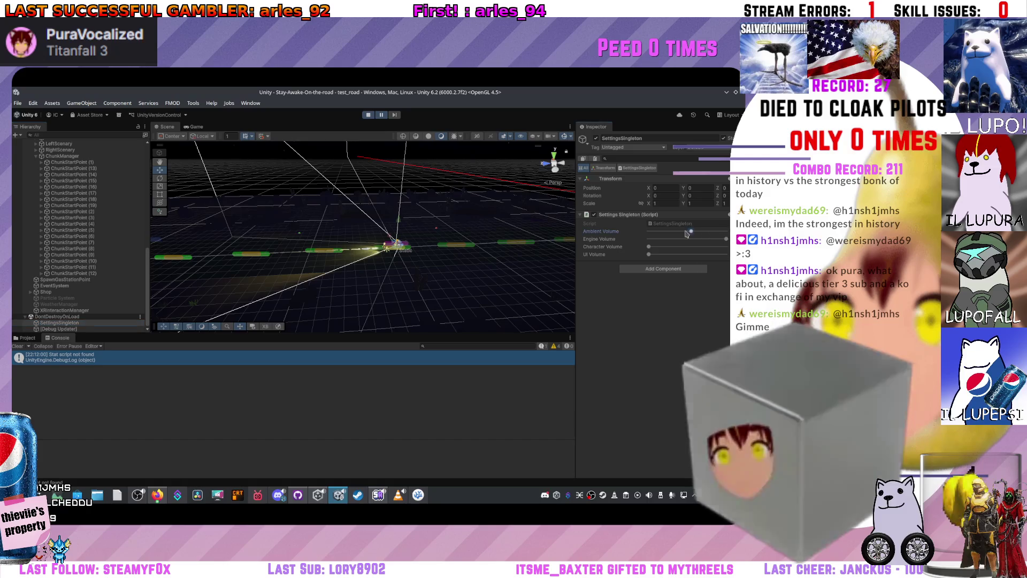
left_click(683, 239)
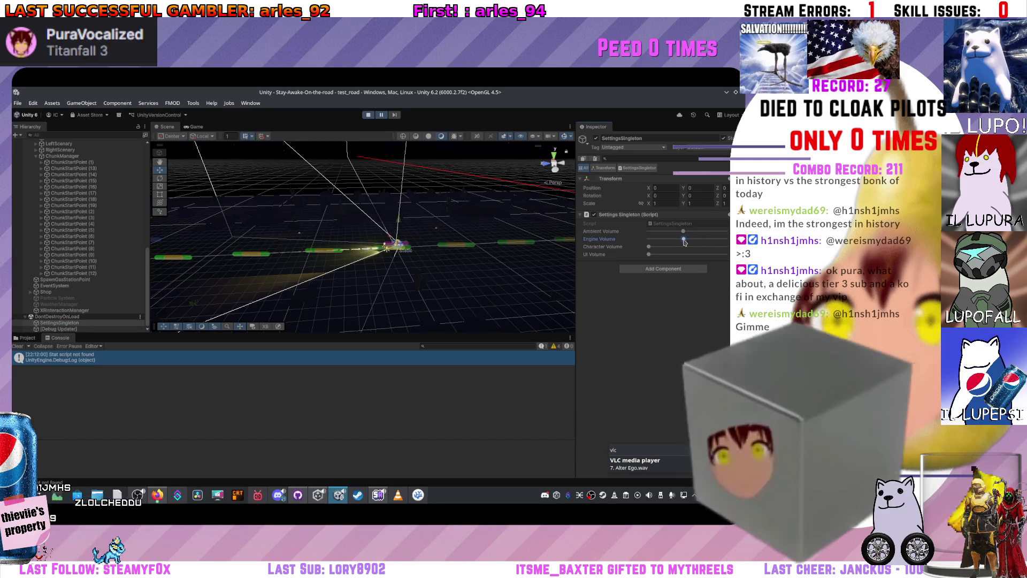
left_click(383, 115)
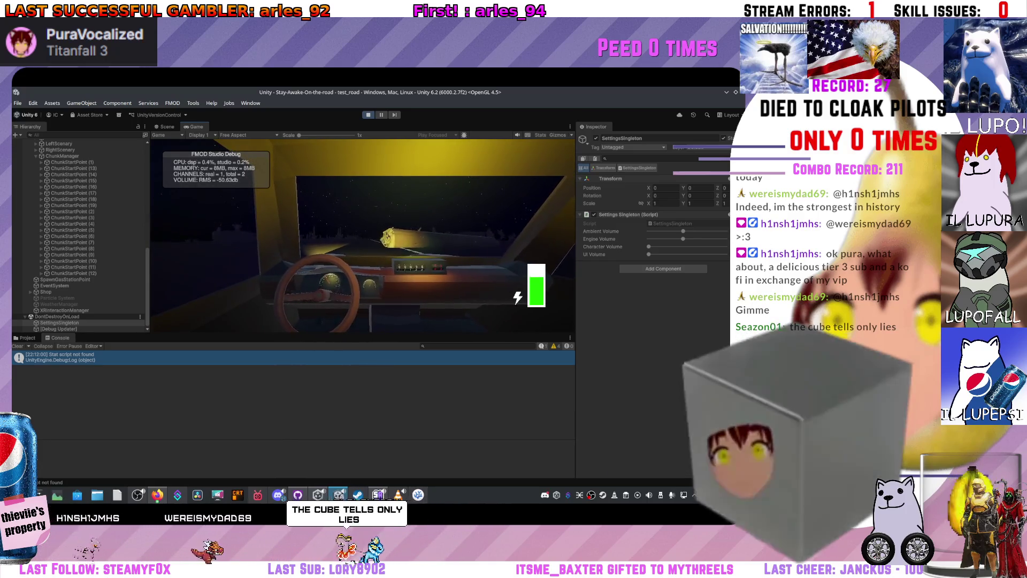
Select the Variables object in the Hierarchy to inspect its fields
scroll(76, 163, "up", 5)
scroll(76, 163, "up", 7)
left_click(50, 149)
scroll(642, 299, "down", 10)
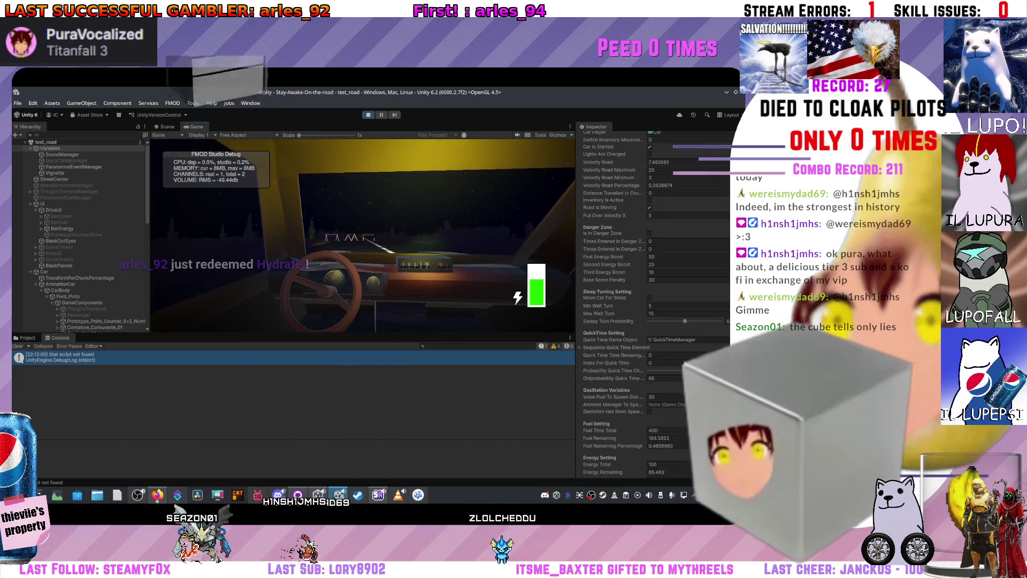
Dock the Game view beside the Scene view and set Fuel Remaining to 400
key("ctrl+1")
scroll(679, 451, "down", 1)
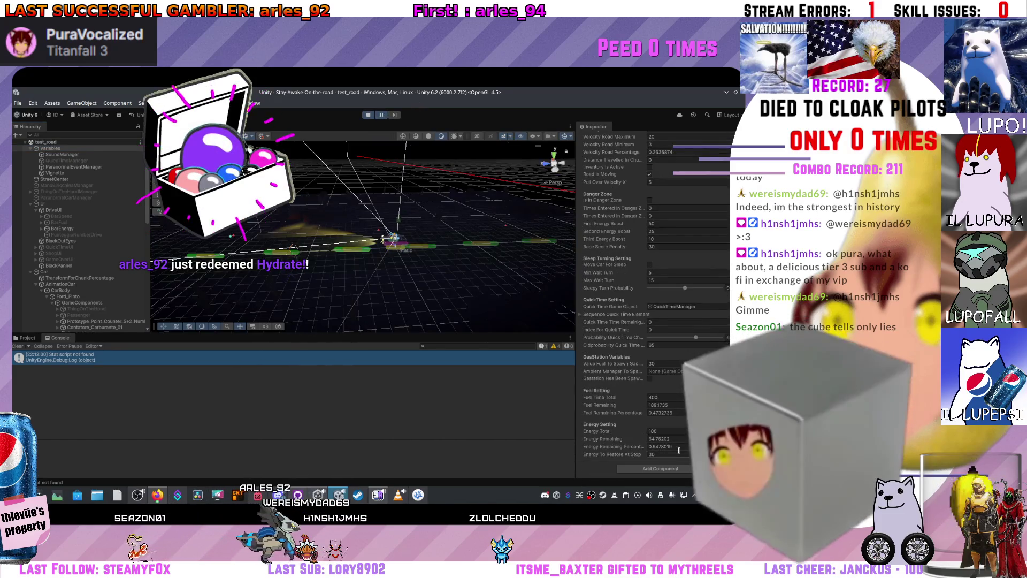
mouse_move(184, 127)
left_mouse_down()
mouse_move(321, 214)
mouse_move(423, 254)
mouse_move(331, 254)
mouse_move(362, 256)
left_mouse_up()
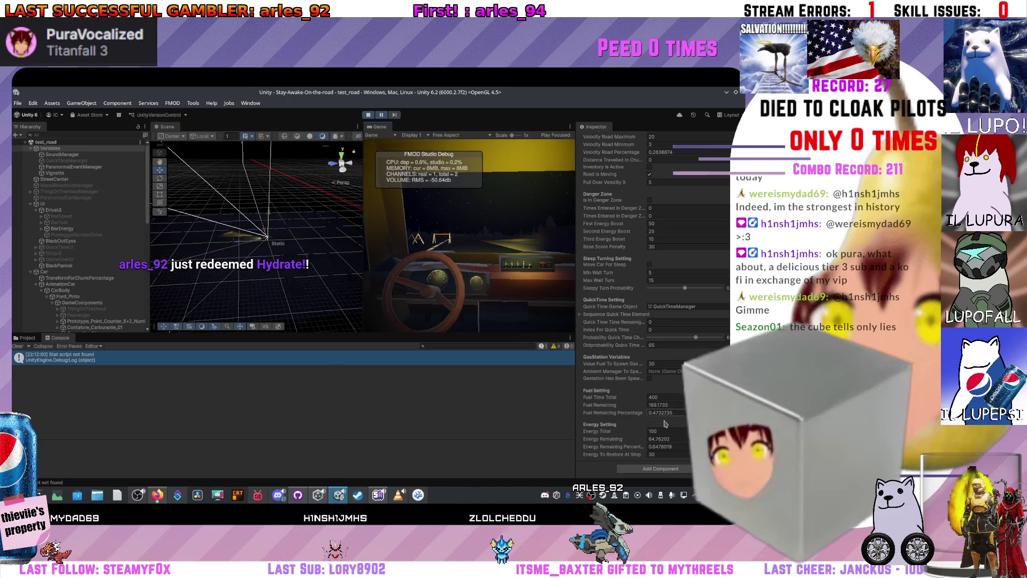
left_click(664, 404)
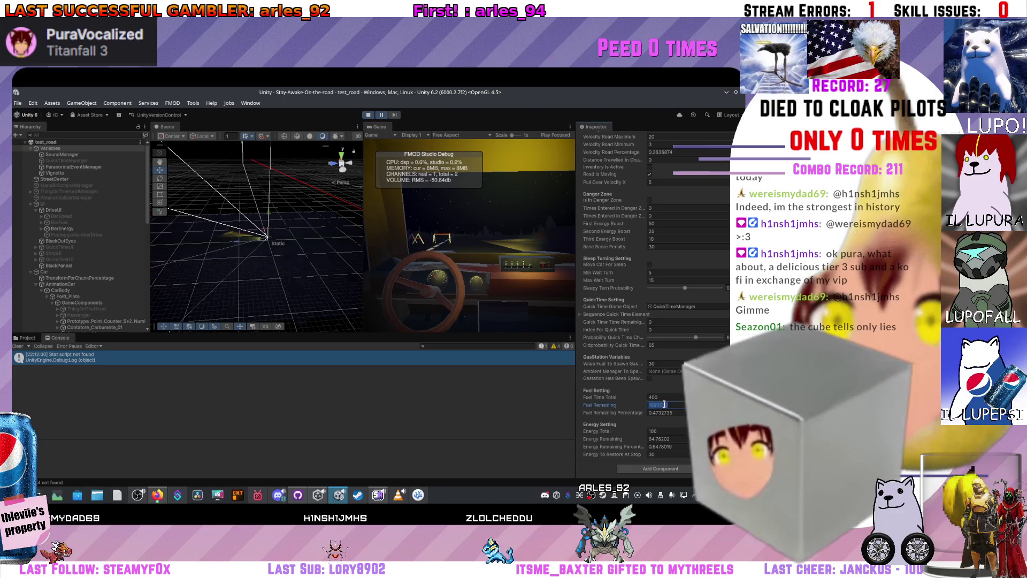
type("0")
left_click(405, 162)
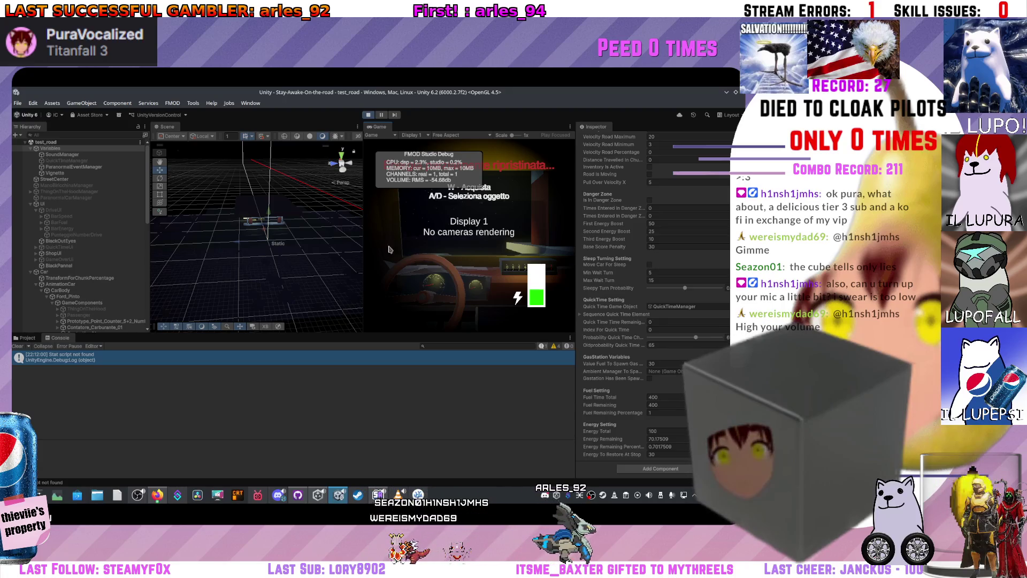
Widen the Game view and orbit the Scene camera to frame the shop counter and lamps
left_click_drag(362, 237, 343, 238)
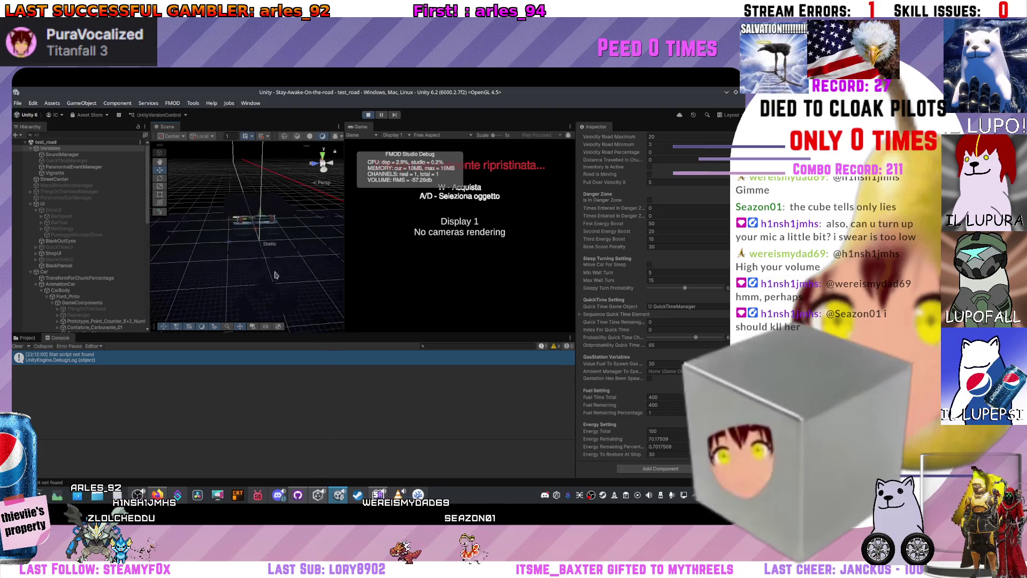
mouse_move(164, 502)
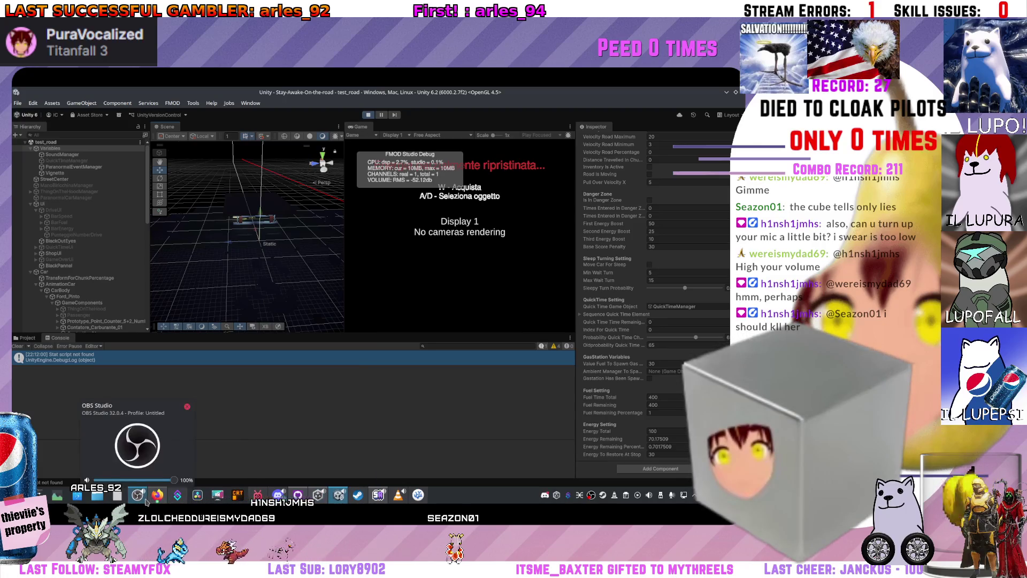
scroll(94, 250, "down", 5)
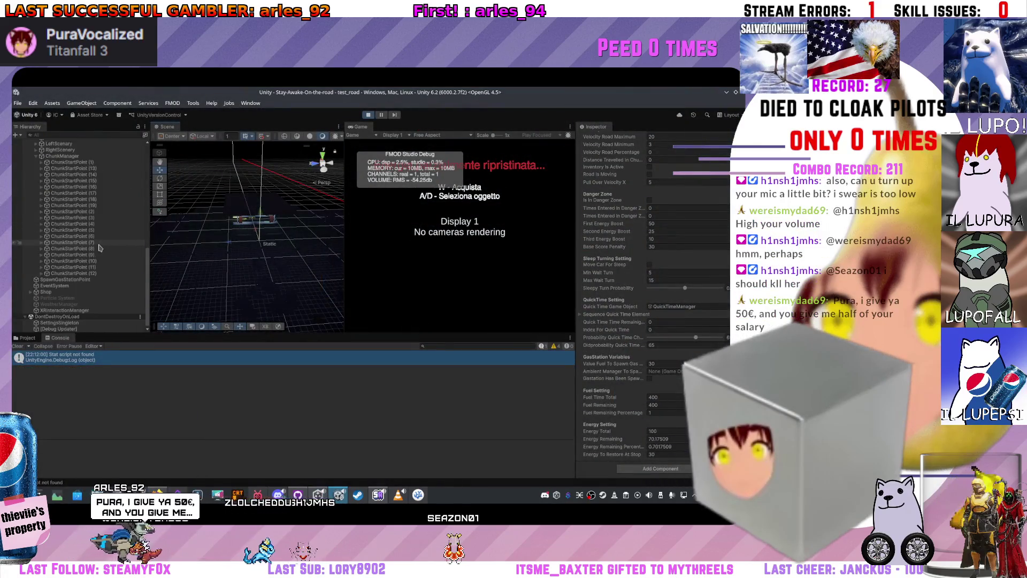
scroll(90, 253, "up", 5)
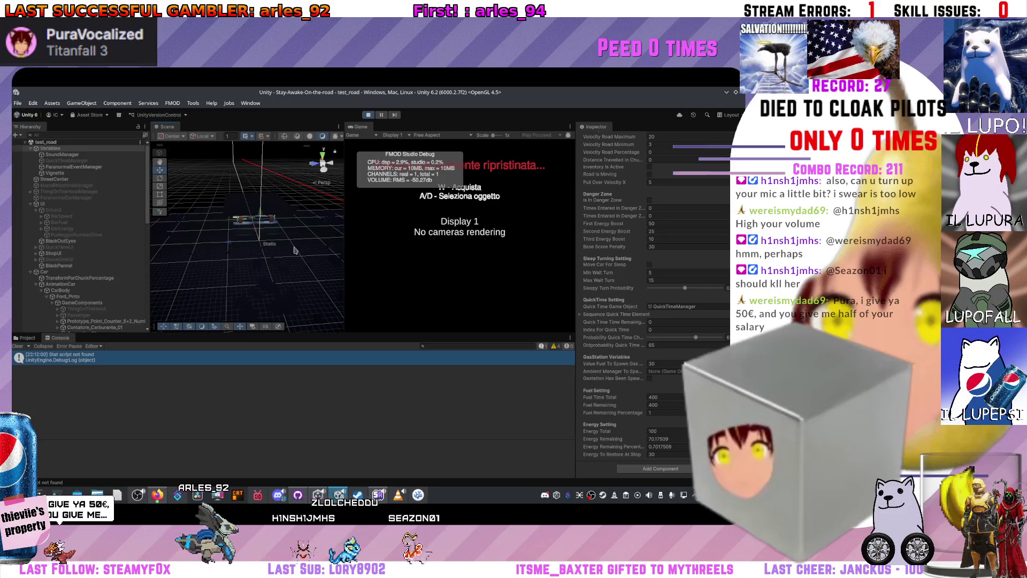
left_click_drag(278, 247, 495, 190)
left_click_drag(296, 219, 295, 219)
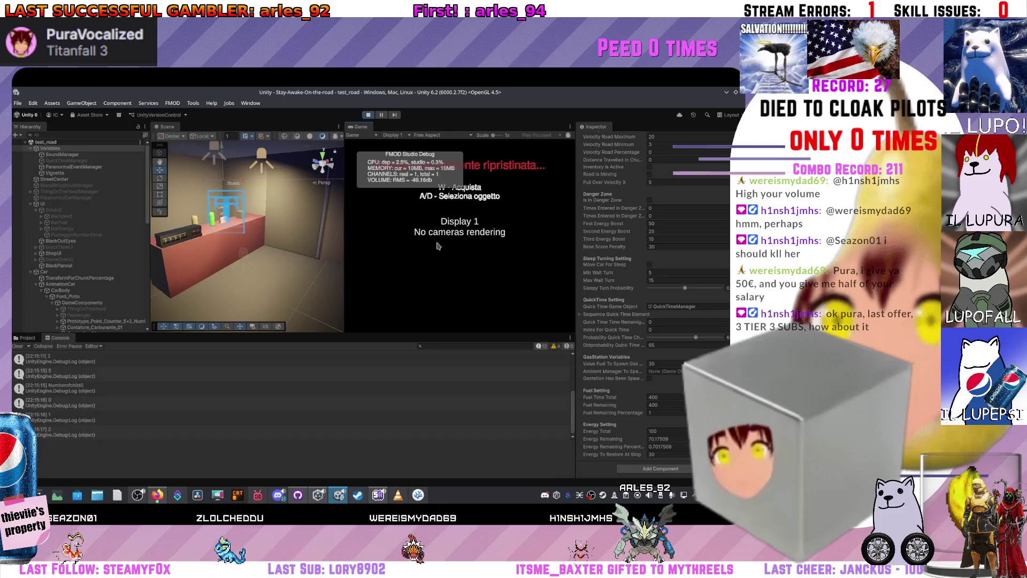
Browse the shop items past the red coffee can and select an item's display on the counter
left_click_drag(321, 244, 129, 241)
left_click(448, 282)
key("a")
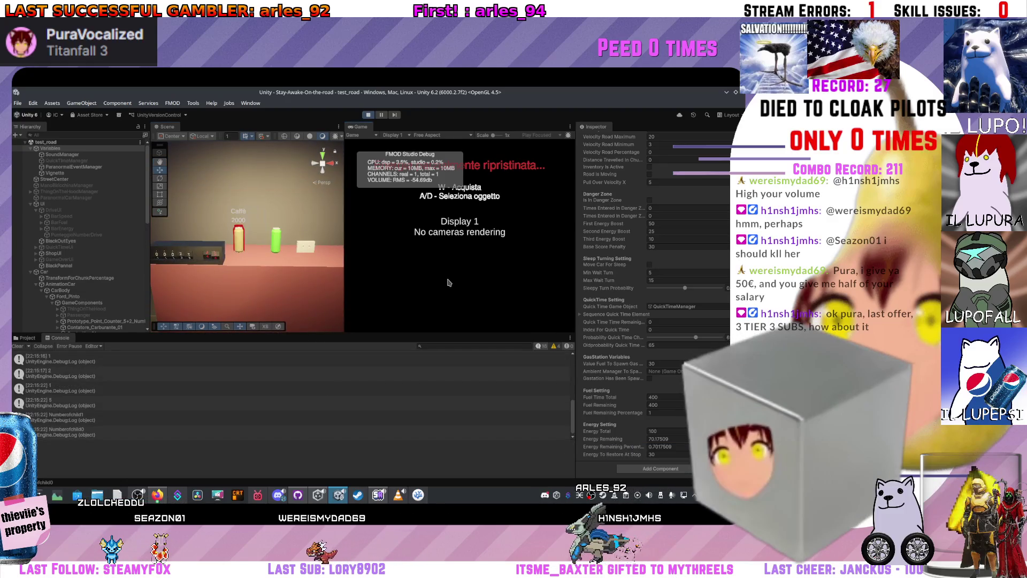
key("a")
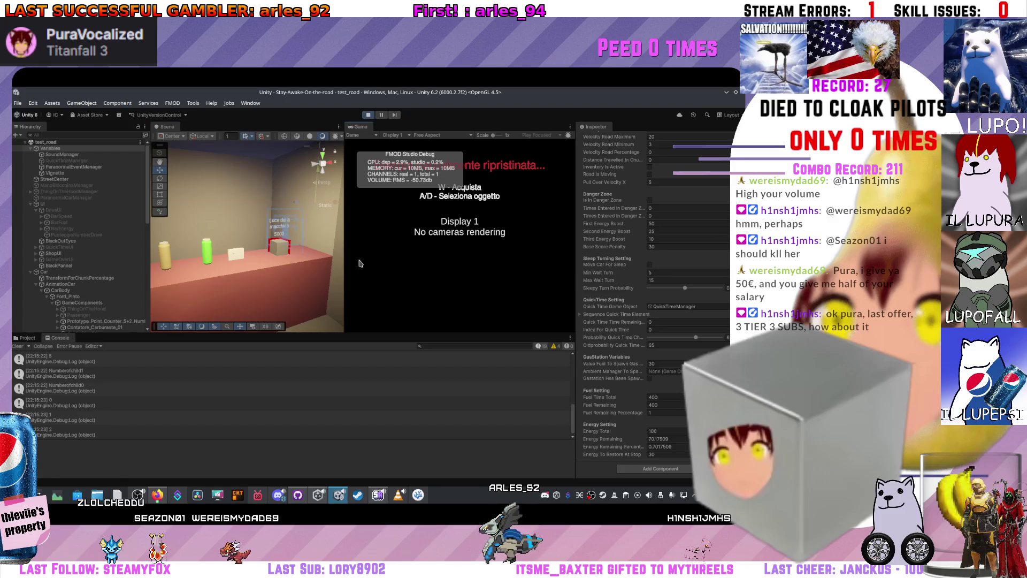
scroll(665, 282, "up", 10)
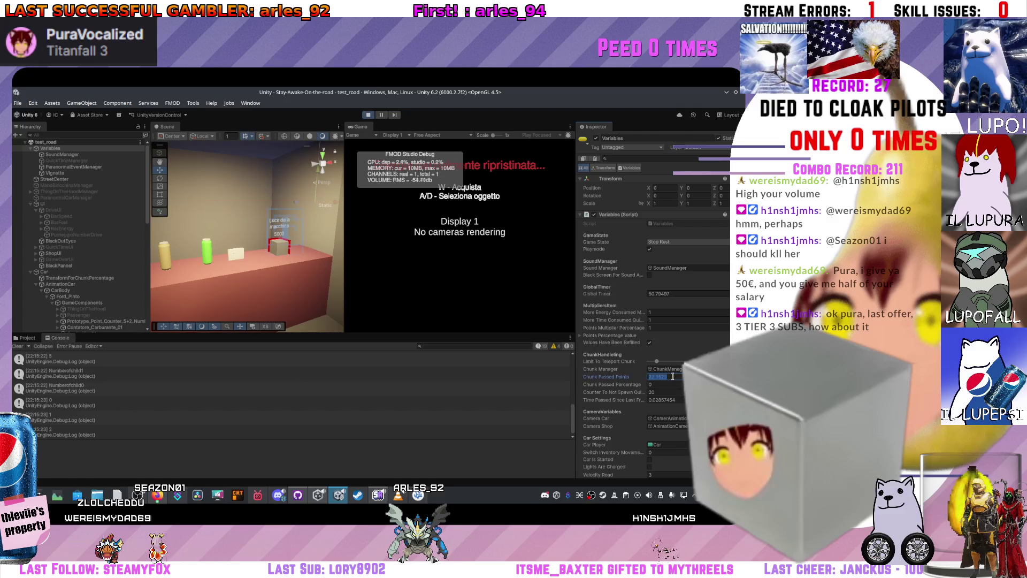
type("000")
left_click(308, 234)
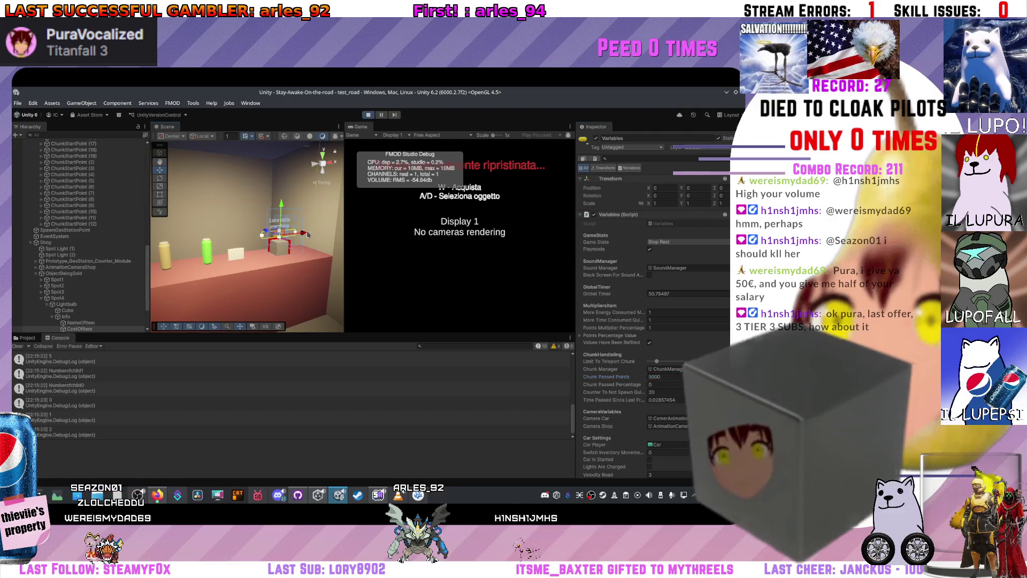
Orbit around the counter, look at the passenger console, and play to the 488600 game-over screen
left_click_drag(304, 286, 206, 282)
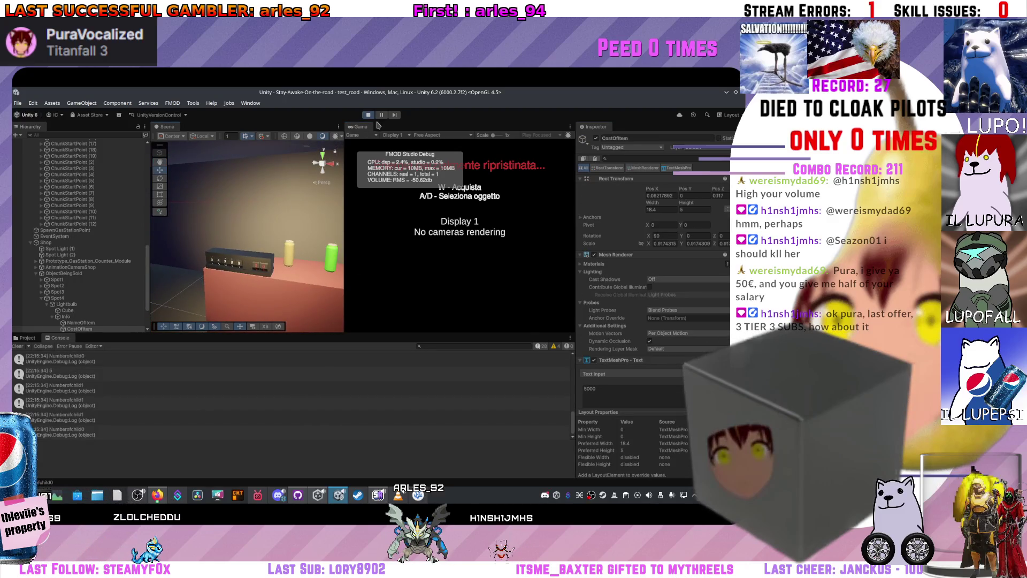
left_click_drag(248, 242, 321, 161)
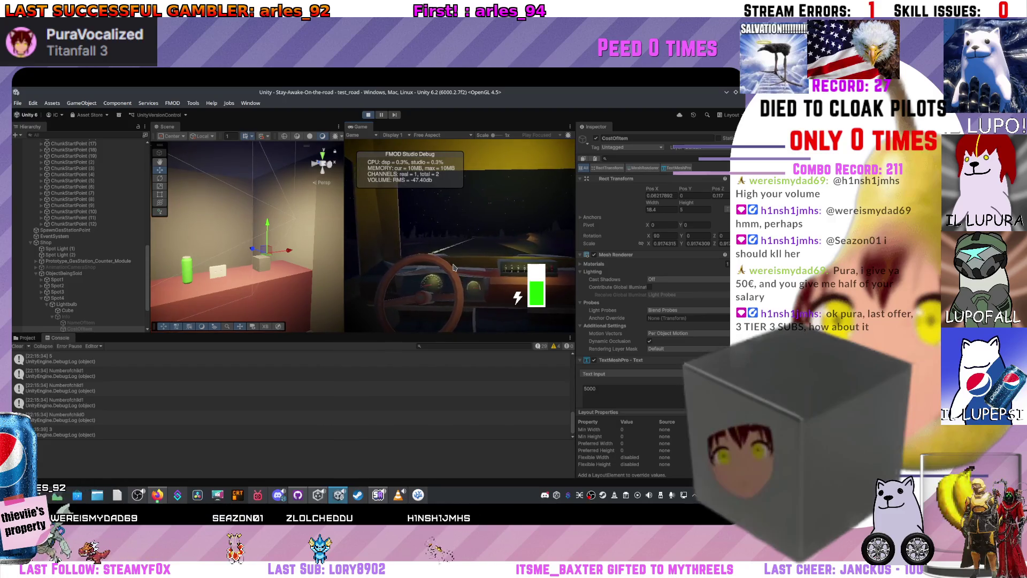
left_click(453, 267)
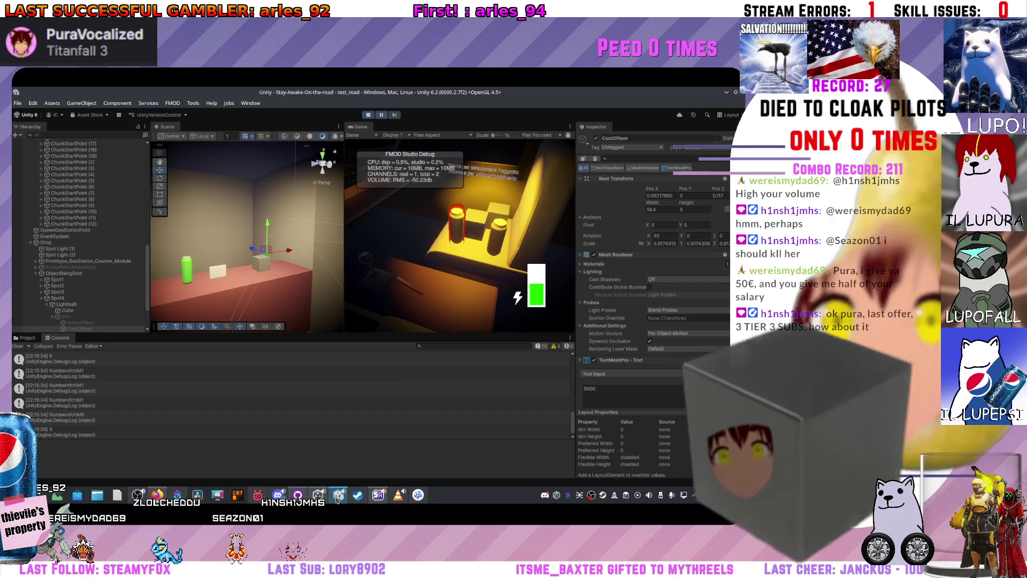
mouse_move(407, 502)
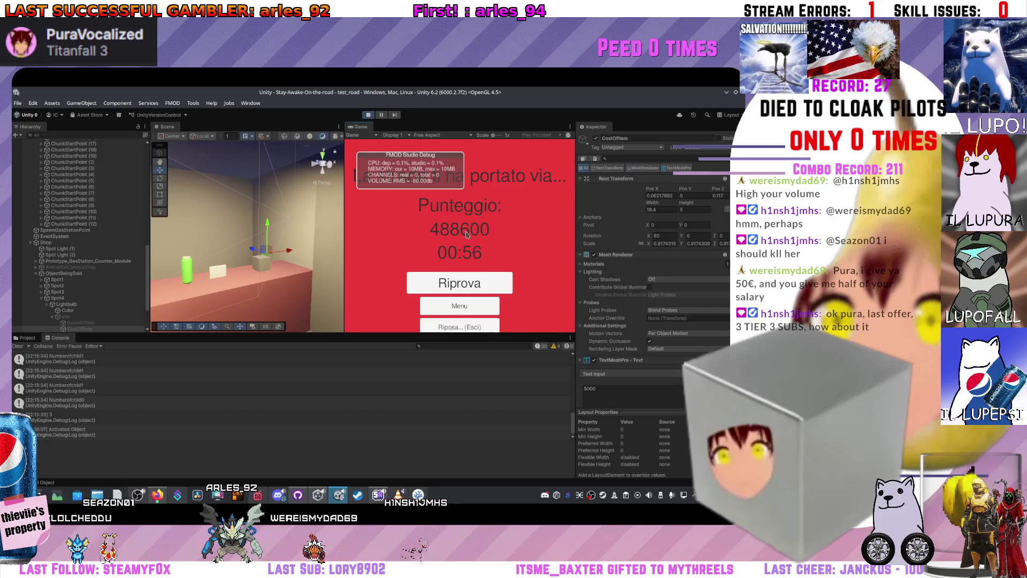
Retry from the game-over screen, then stop Play mode after the scene-load error
left_click(478, 282)
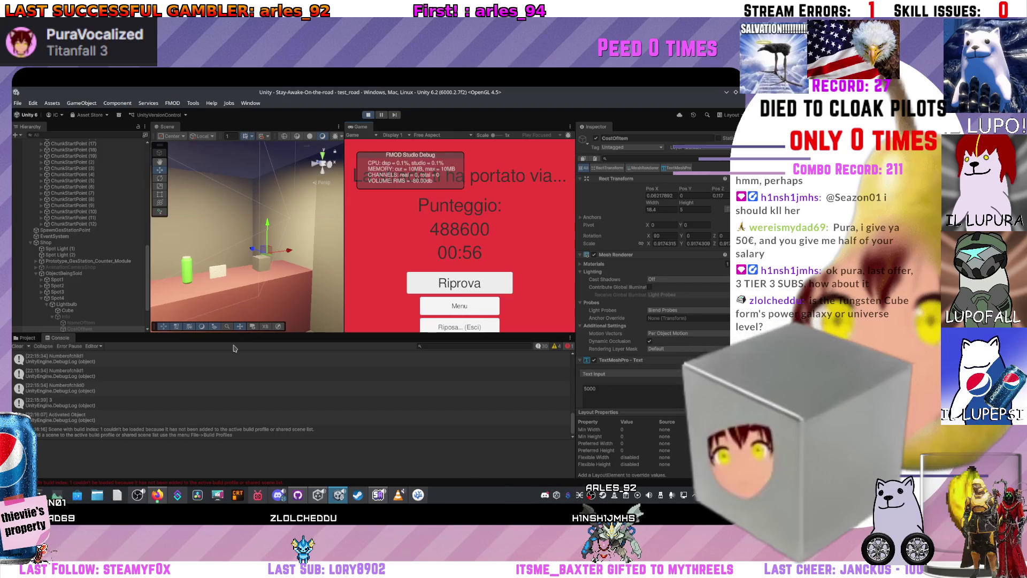
left_click(368, 114)
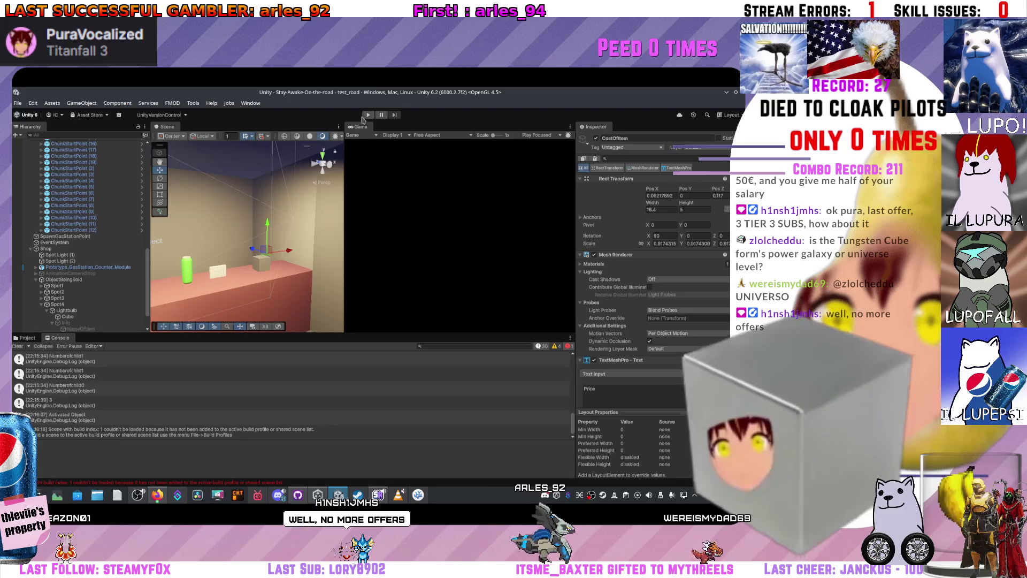
Start Play mode and raise SettingsSingleton's Ambient Volume slightly
left_click(367, 115)
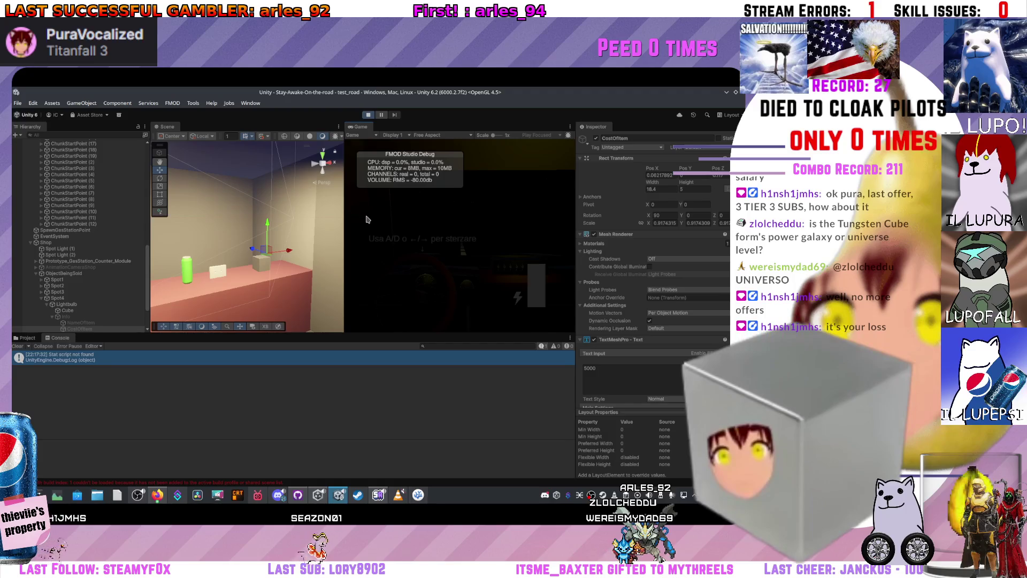
scroll(80, 311, "down", 3)
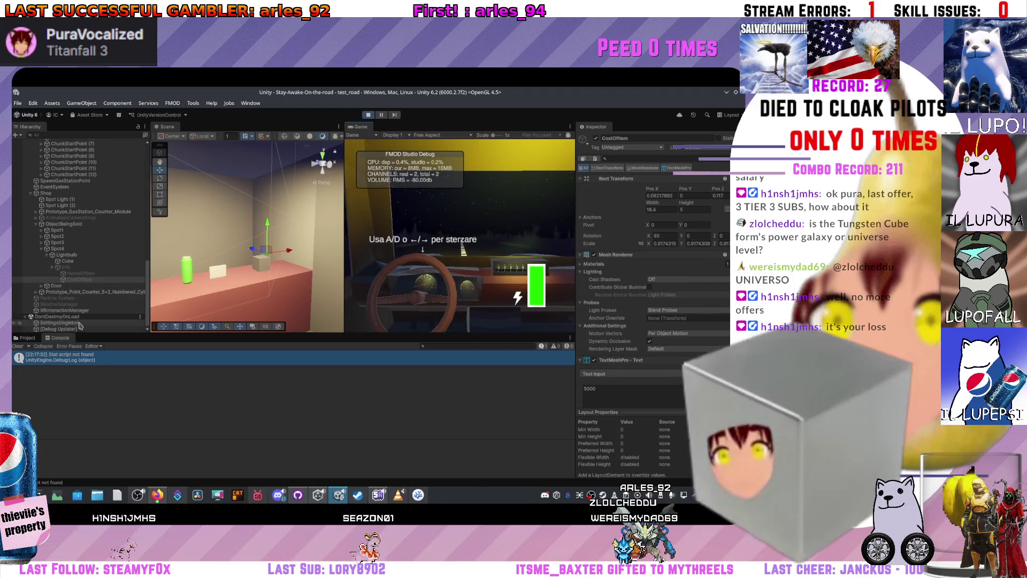
left_click(59, 323)
left_click(682, 240)
left_click_drag(677, 231, 689, 231)
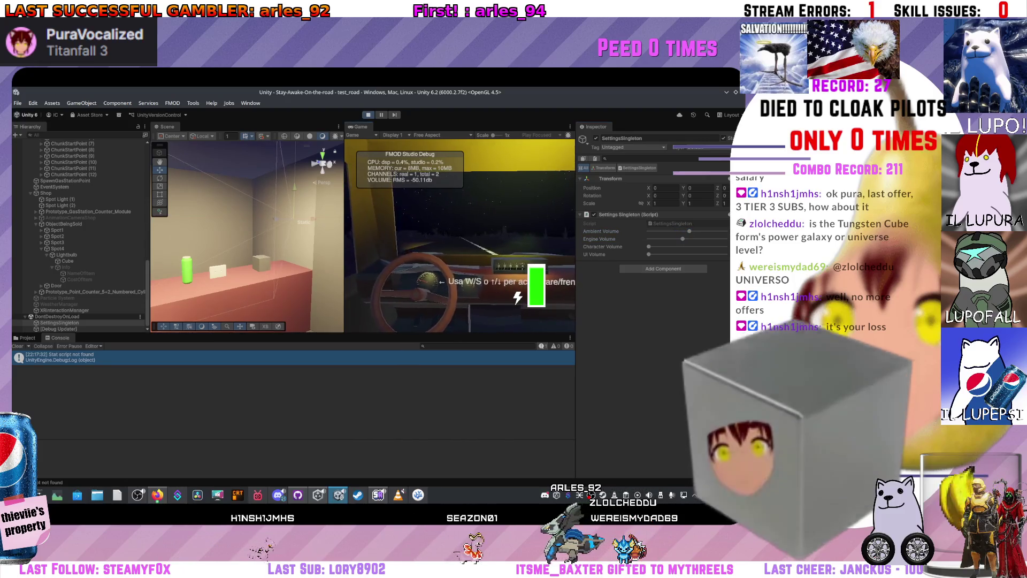
scroll(73, 147, "up", 10)
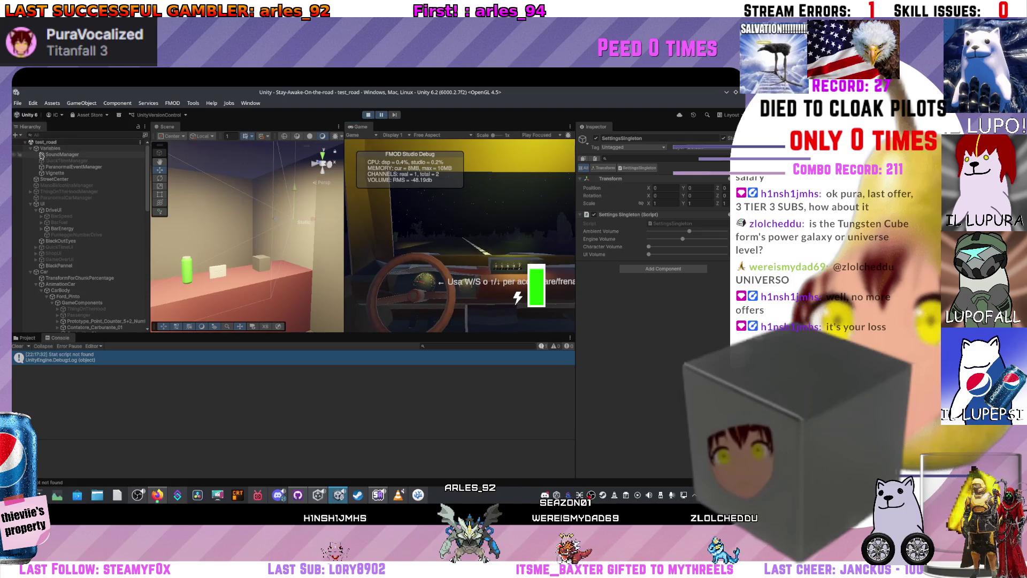
Set the Variables object's Fuel Remaining to 0
left_click(50, 148)
scroll(662, 321, "down", 5)
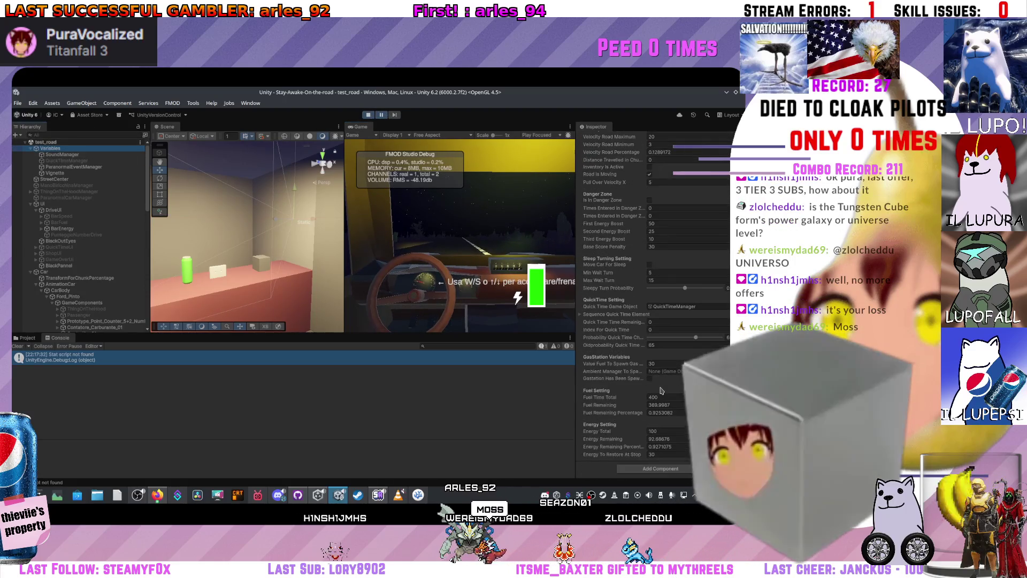
left_click(661, 405)
type("0")
key("Return")
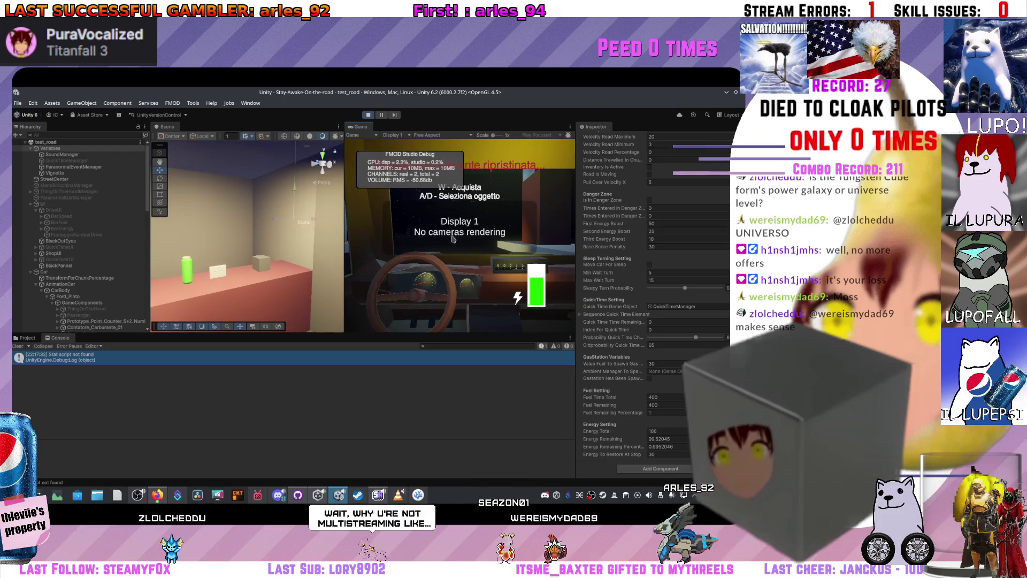
Cycle the shop selection through Cassetta to the car light item, then clear the selection
key("d")
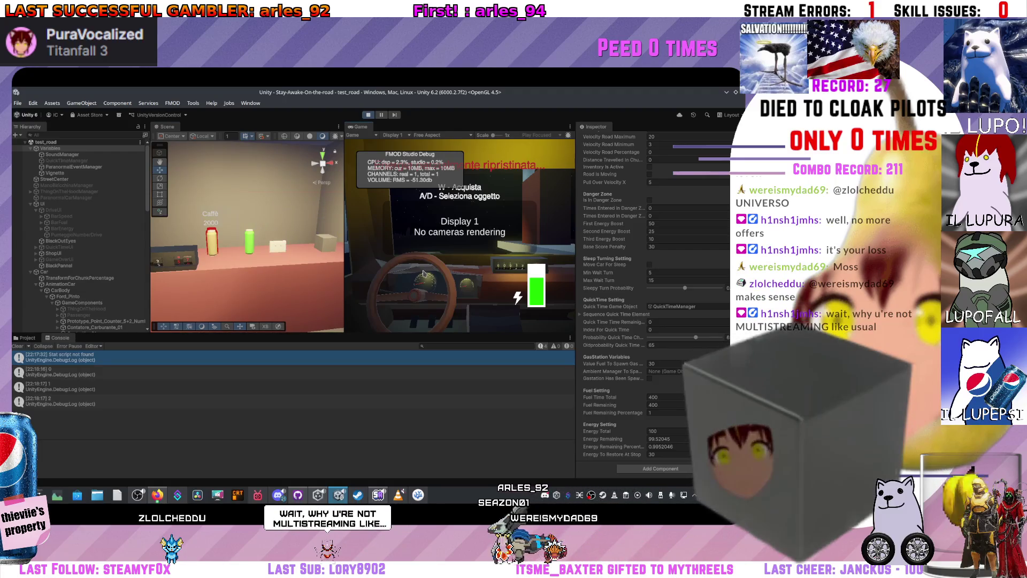
key("d")
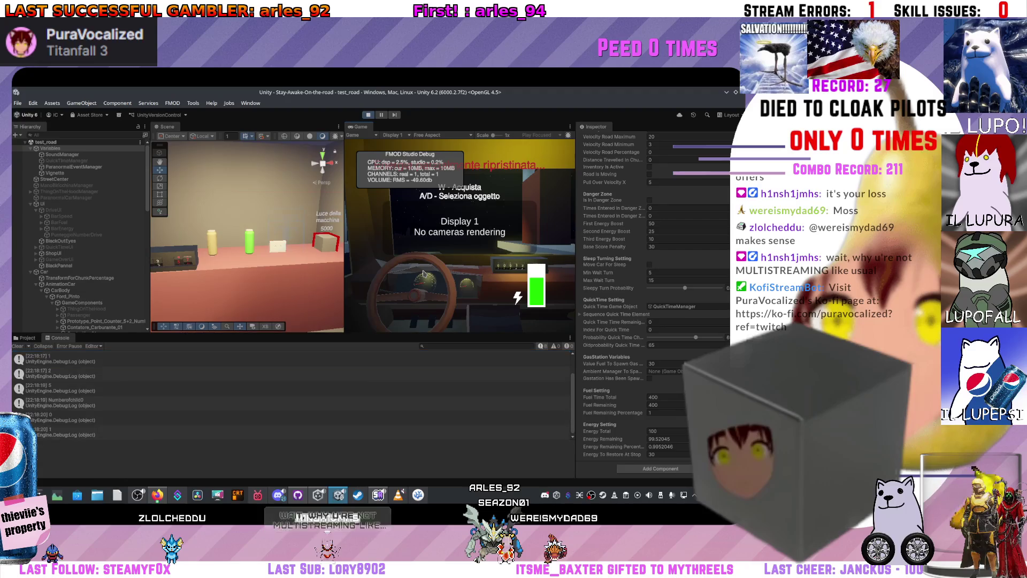
key("d")
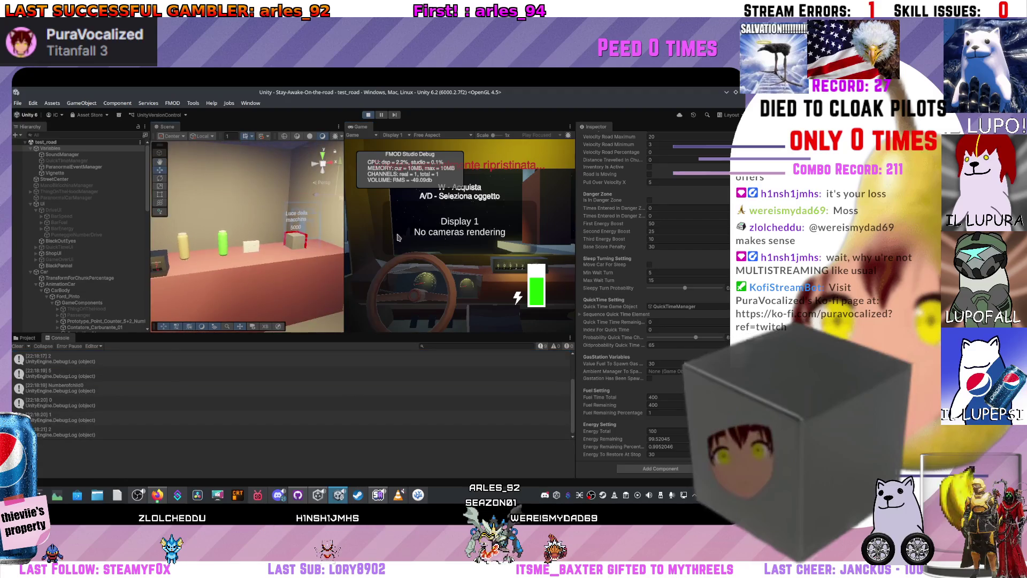
scroll(688, 229, "up", 8)
scroll(679, 284, "up", 4)
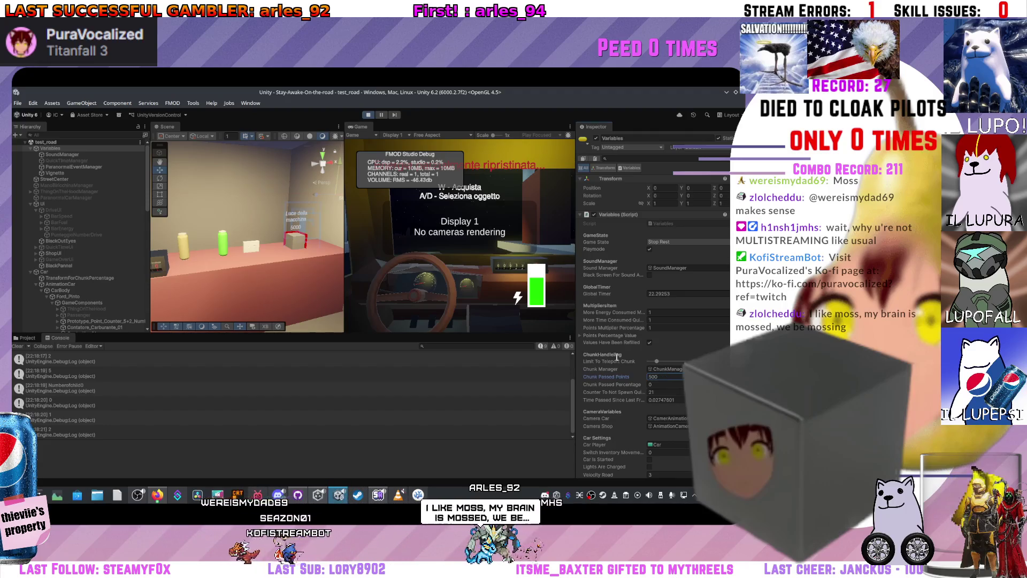
left_click(393, 242)
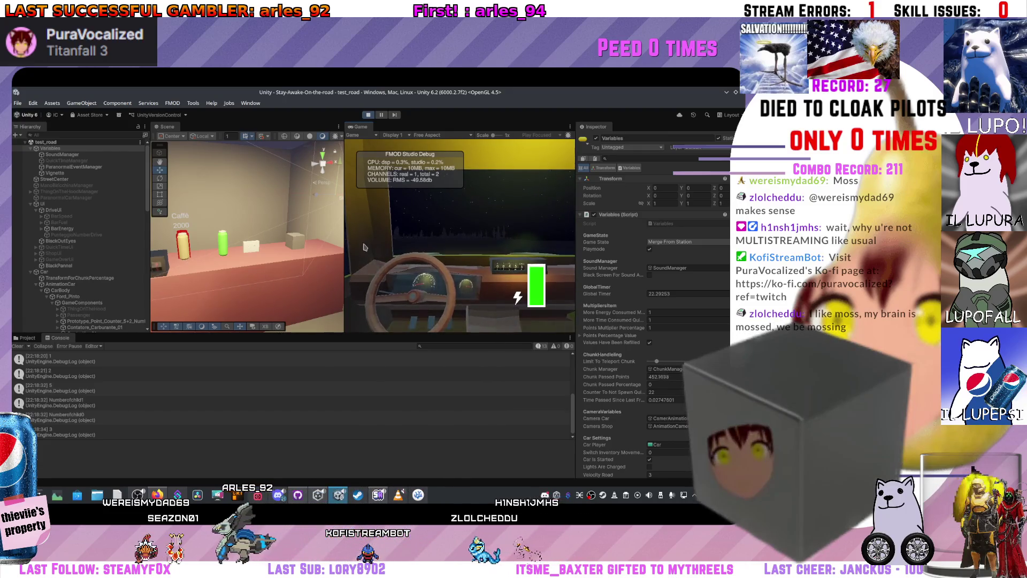
left_click(333, 245)
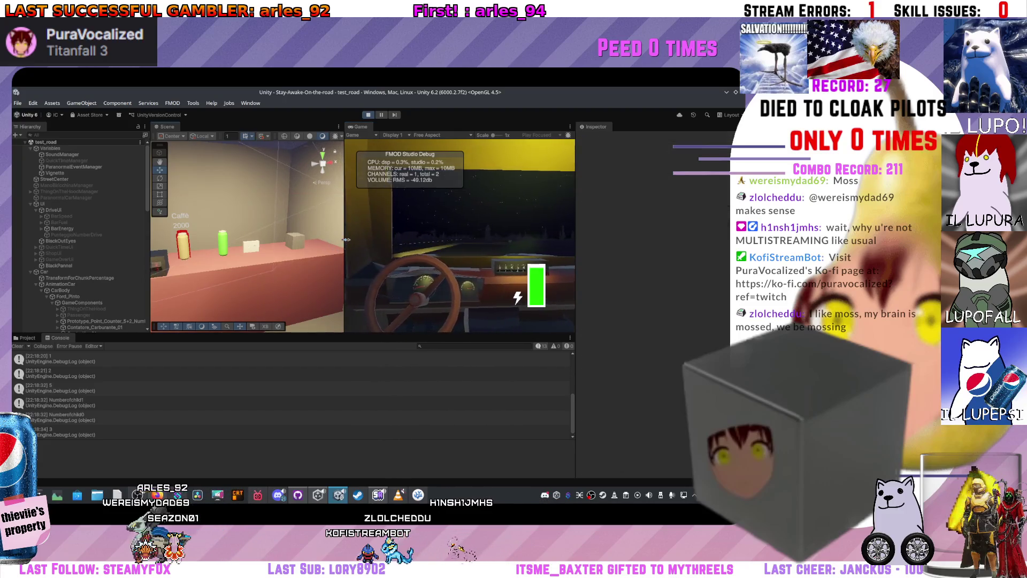
Enlarge the Game view, stop Play mode, and bring up the code editor
left_click_drag(346, 240, 279, 240)
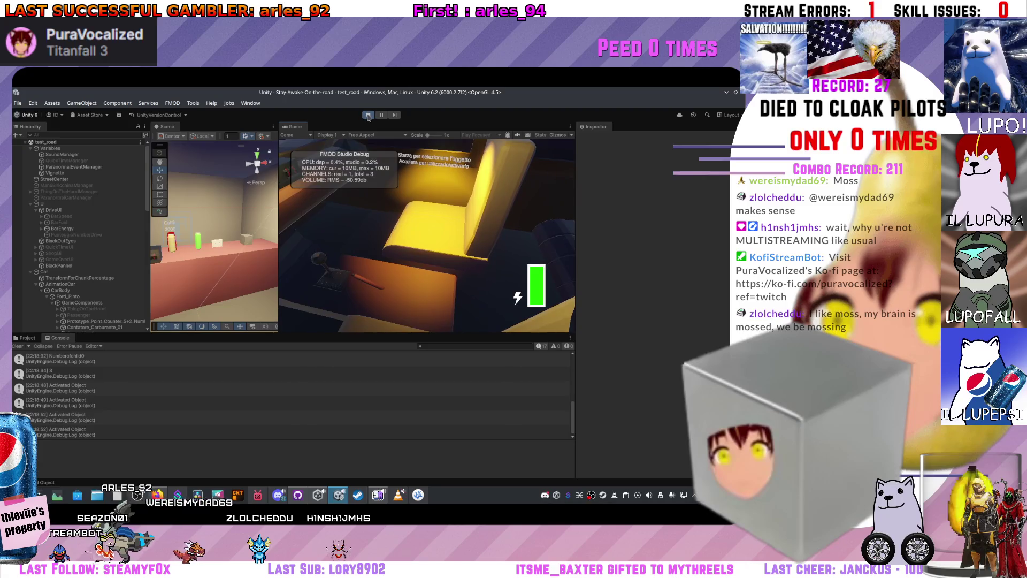
left_click(368, 115)
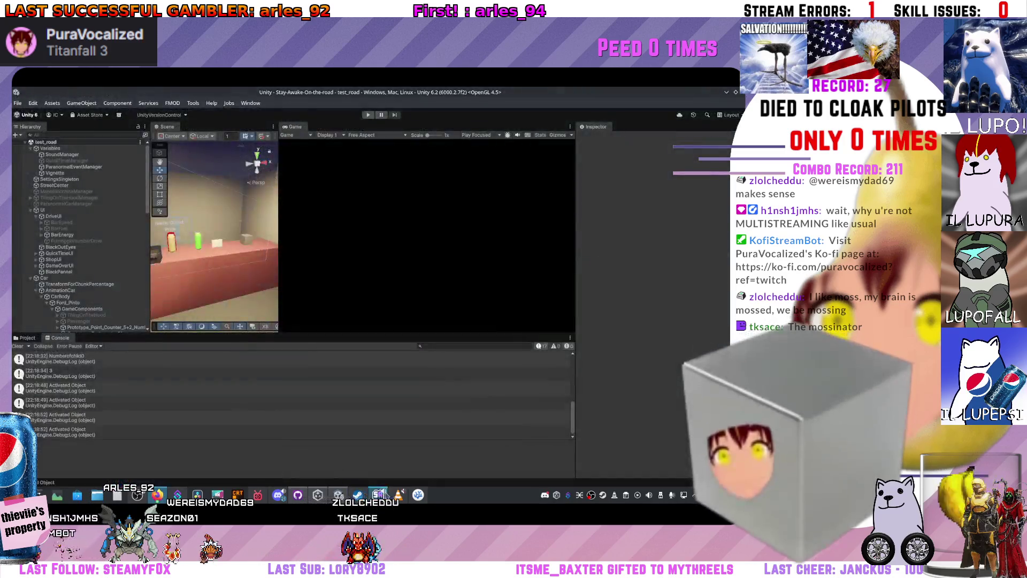
left_click(418, 495)
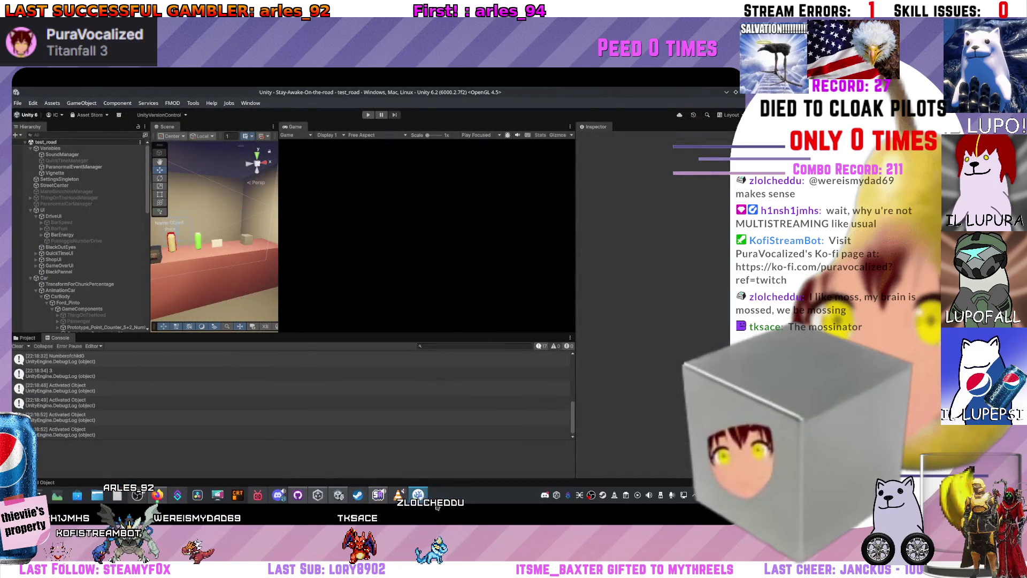
Open SoundManager.cs in VS Code and scroll down to the Drink method
left_click(419, 495)
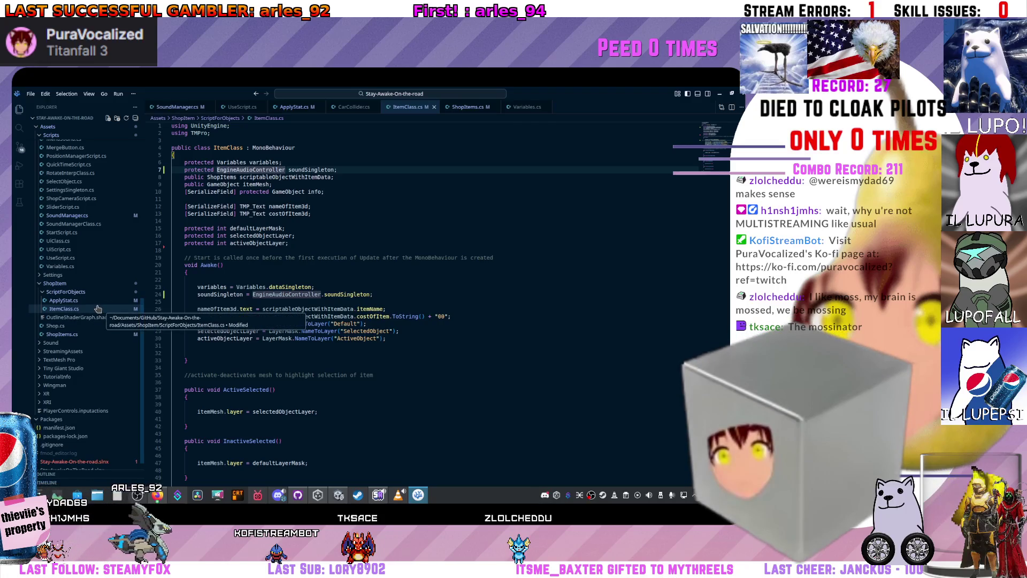
scroll(95, 306, "up", 7)
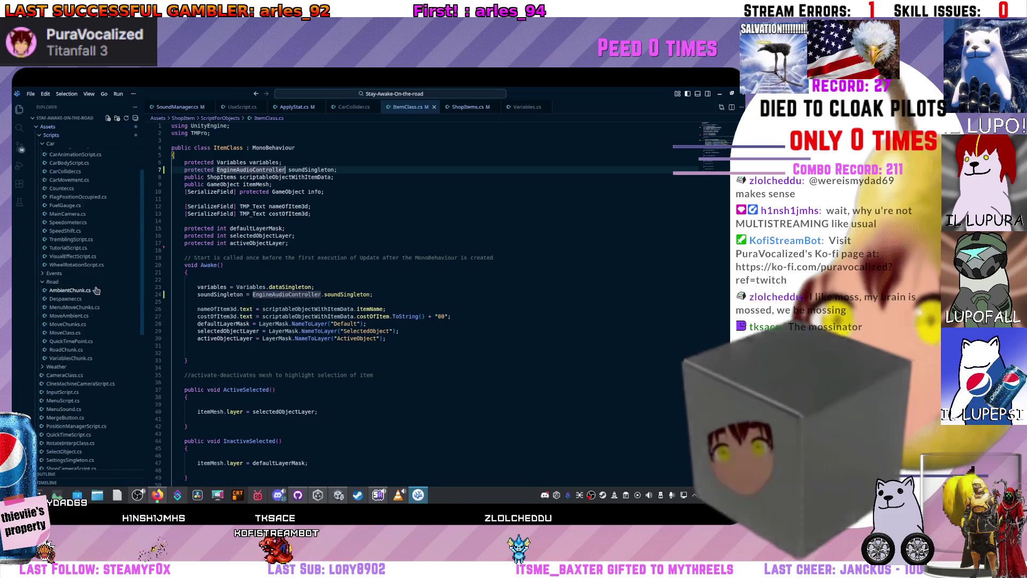
scroll(89, 306, "down", 2)
left_click(75, 305)
scroll(297, 234, "down", 20)
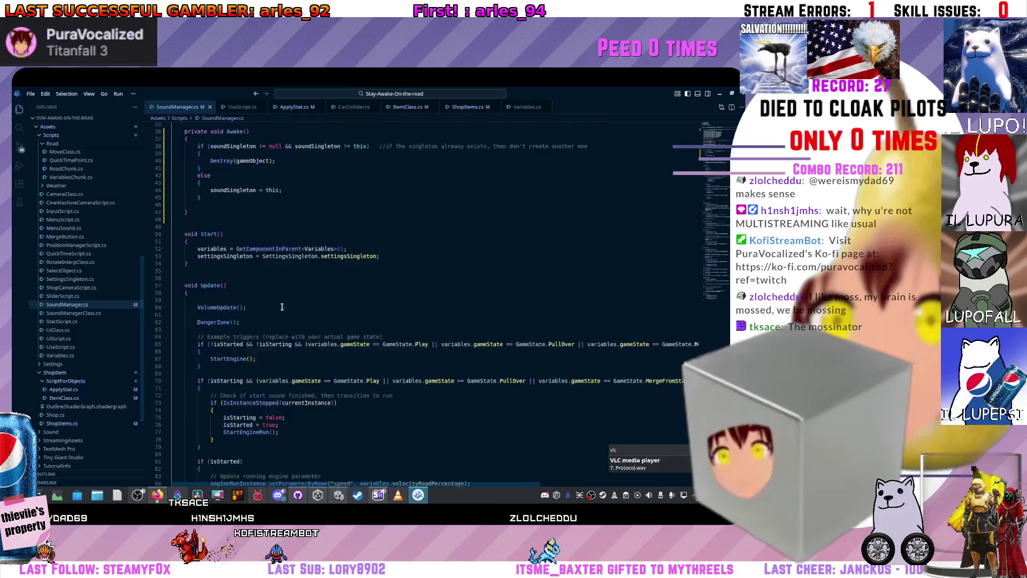
scroll(283, 346, "down", 6)
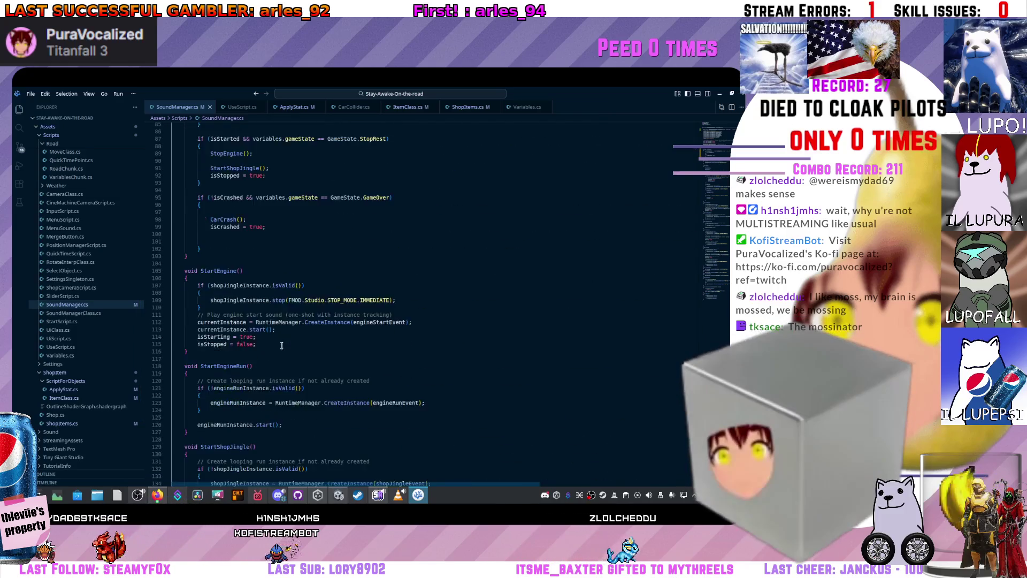
scroll(244, 344, "down", 12)
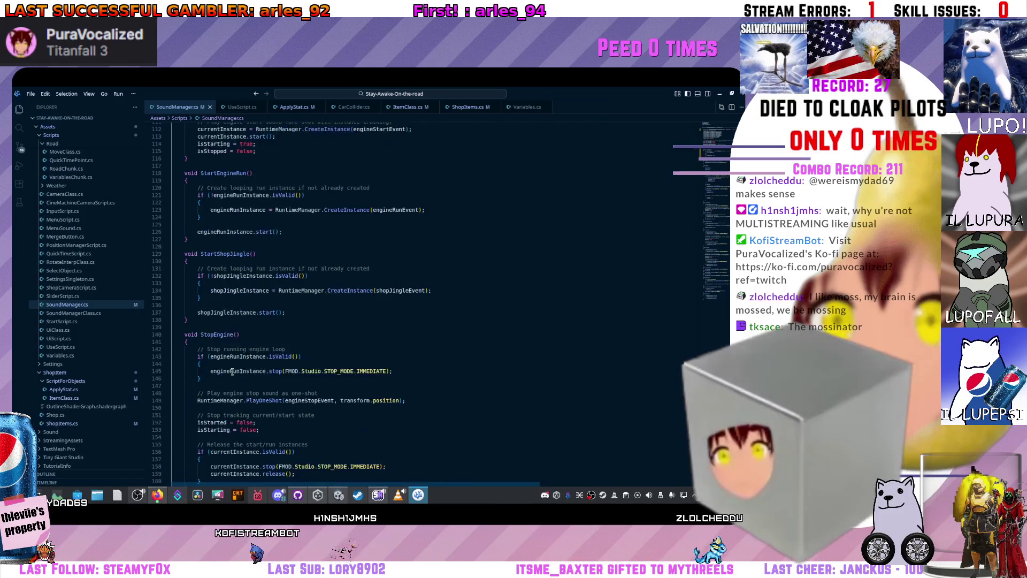
scroll(250, 344, "down", 5)
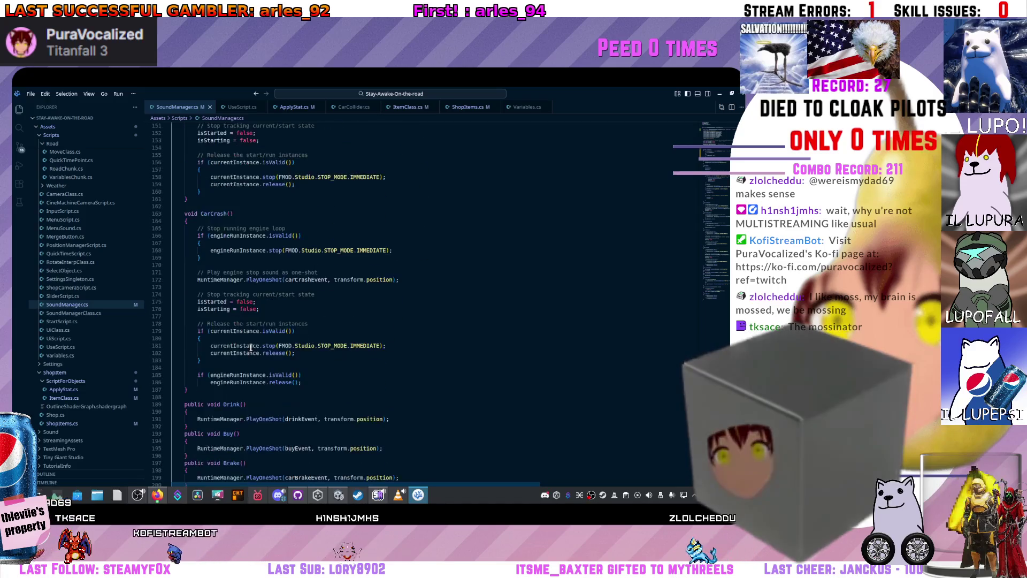
Add Debug.Log("Drink sound played") inside Drink() after the sound call and save
left_click(205, 391)
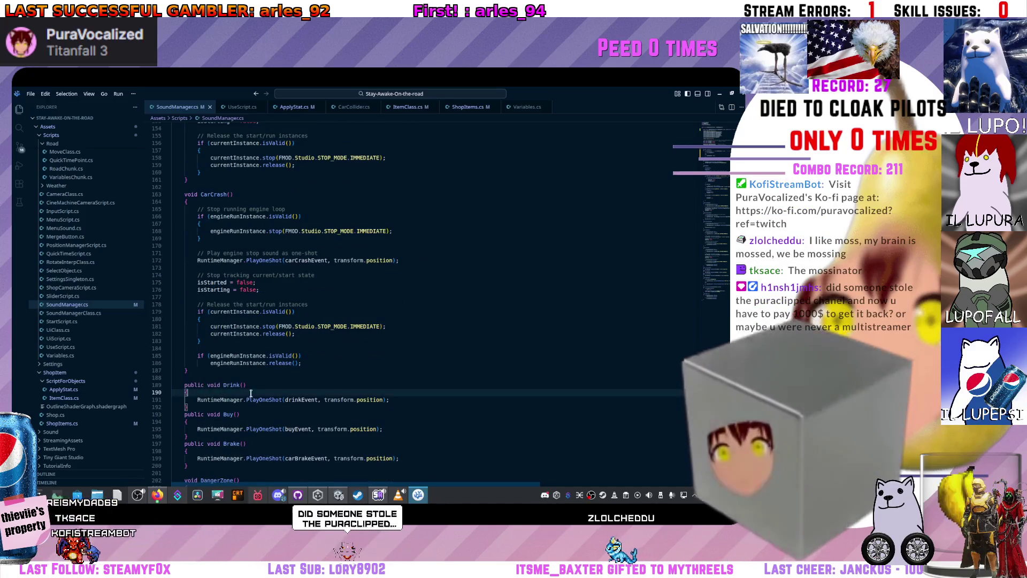
scroll(403, 369, "down", 2)
left_click(407, 360)
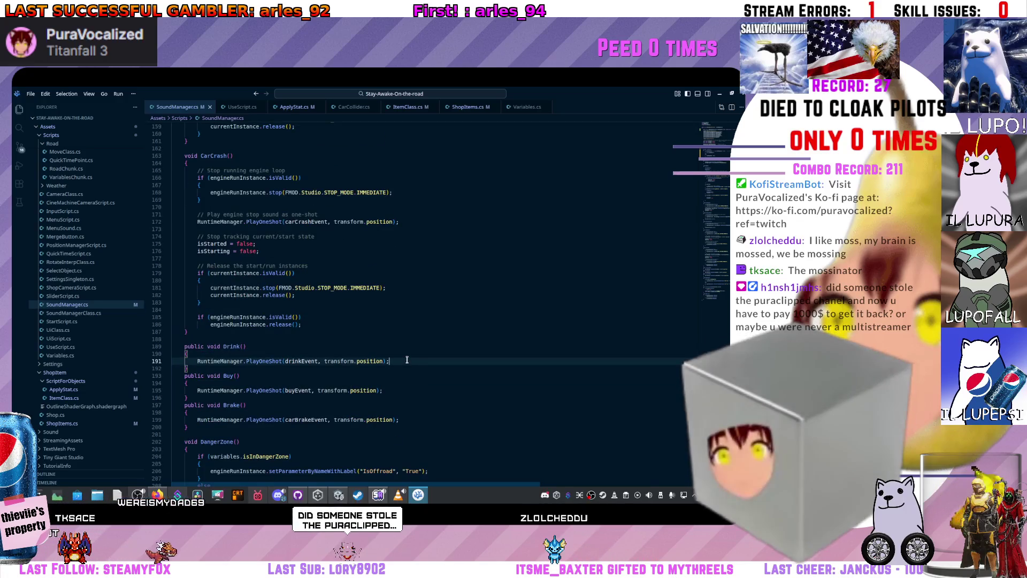
key("Return")
type("De")
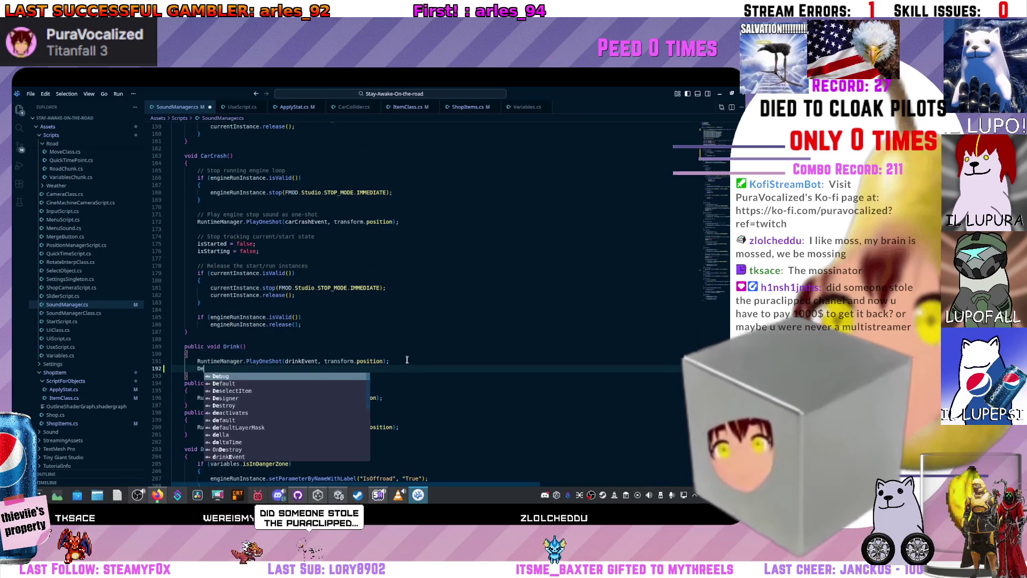
type("bug.Log")
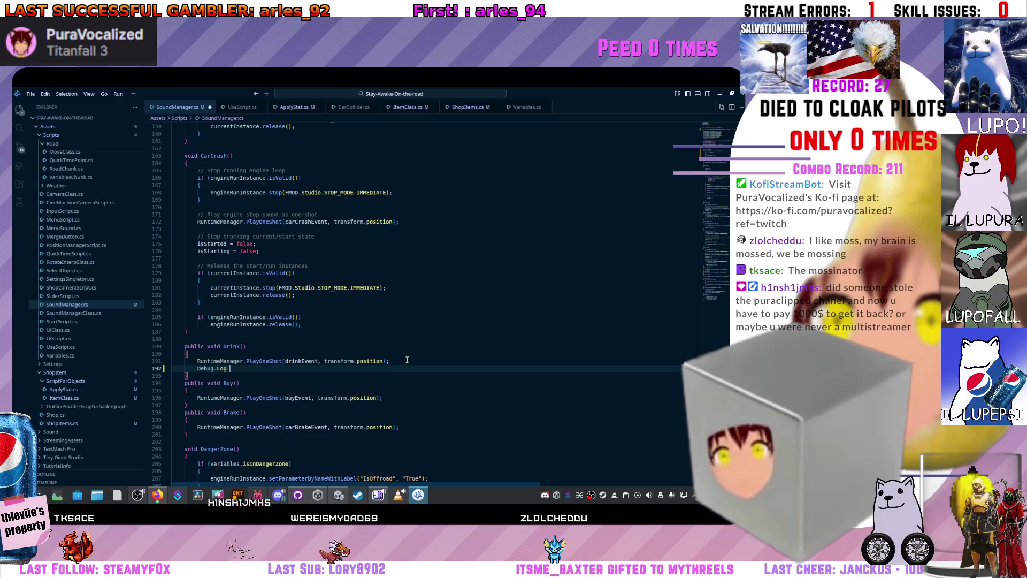
type("(\"")
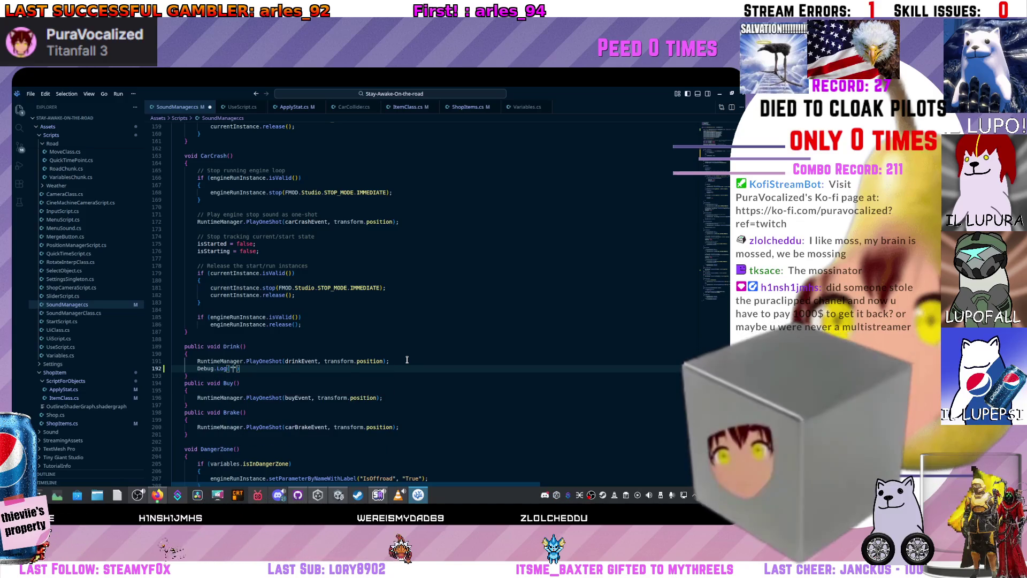
type("Drink sound ")
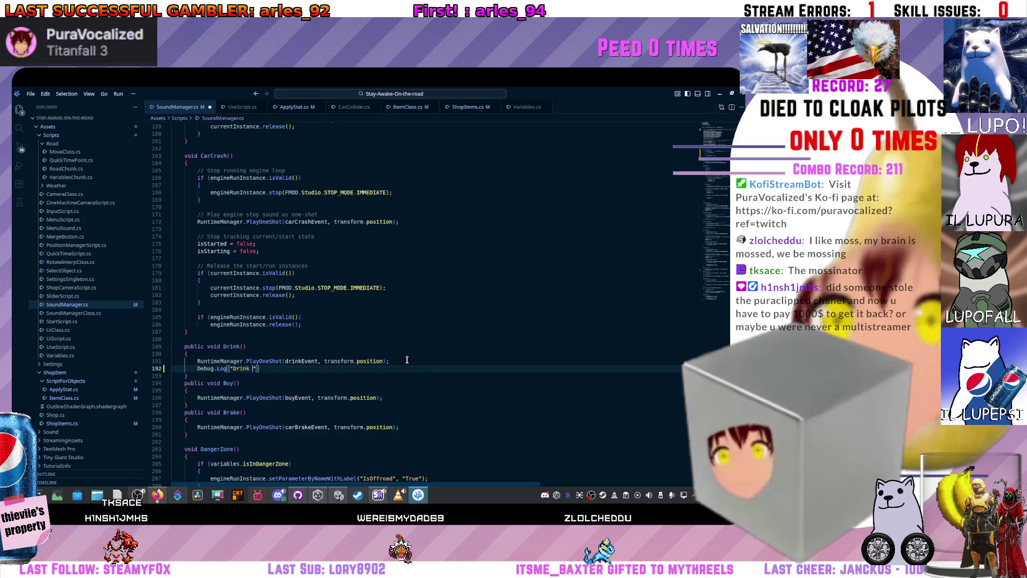
type("played")
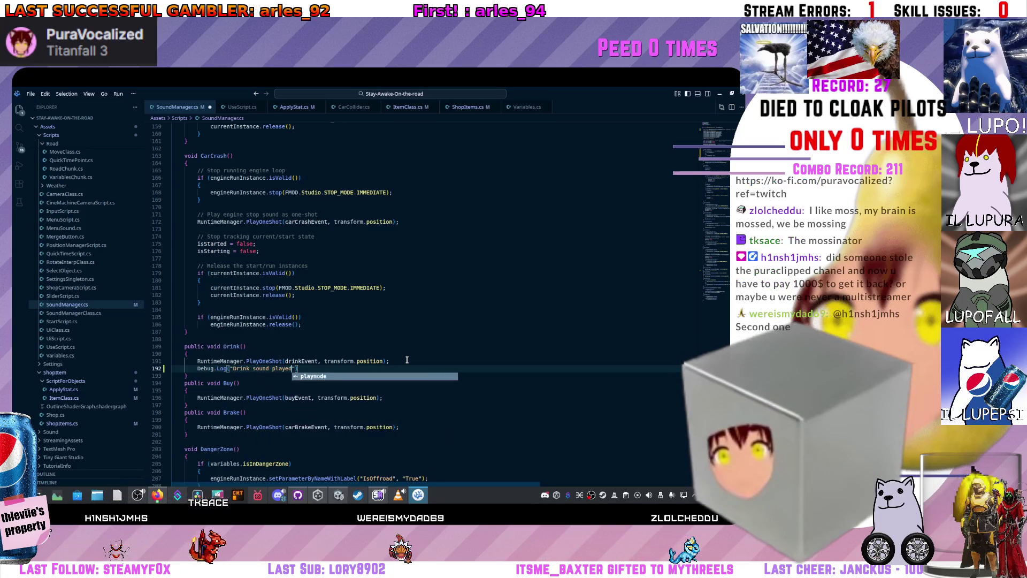
key("ctrl+s")
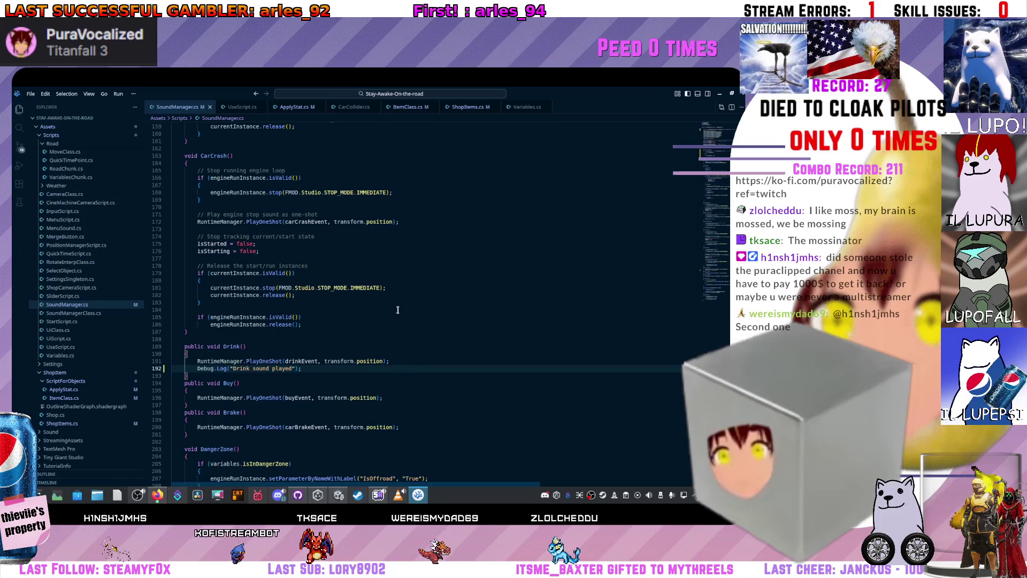
Move the Debug.Log line above the PlayOneShot call
left_click_drag(396, 361, 257, 361)
left_click(316, 368)
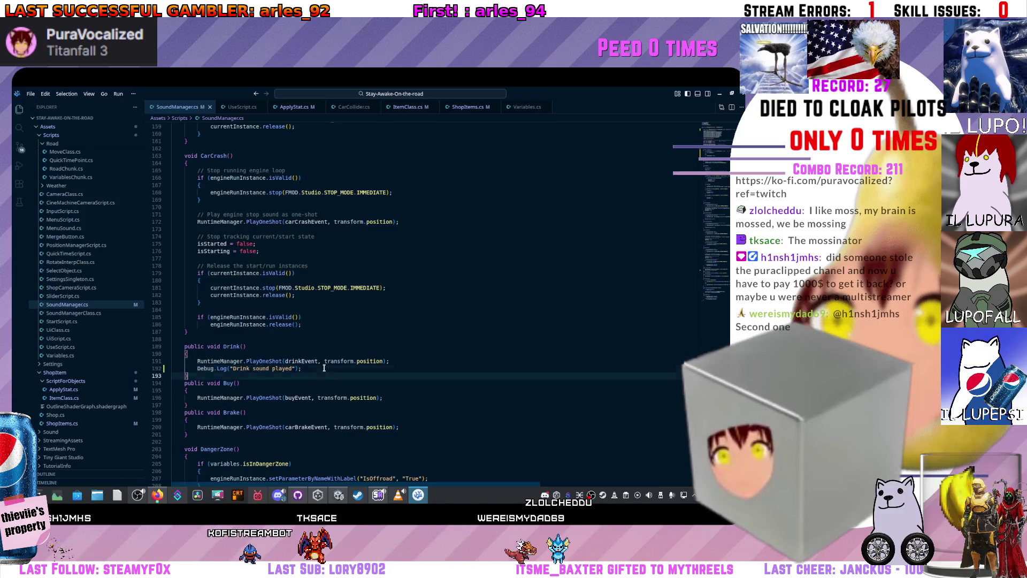
key("alt+Up")
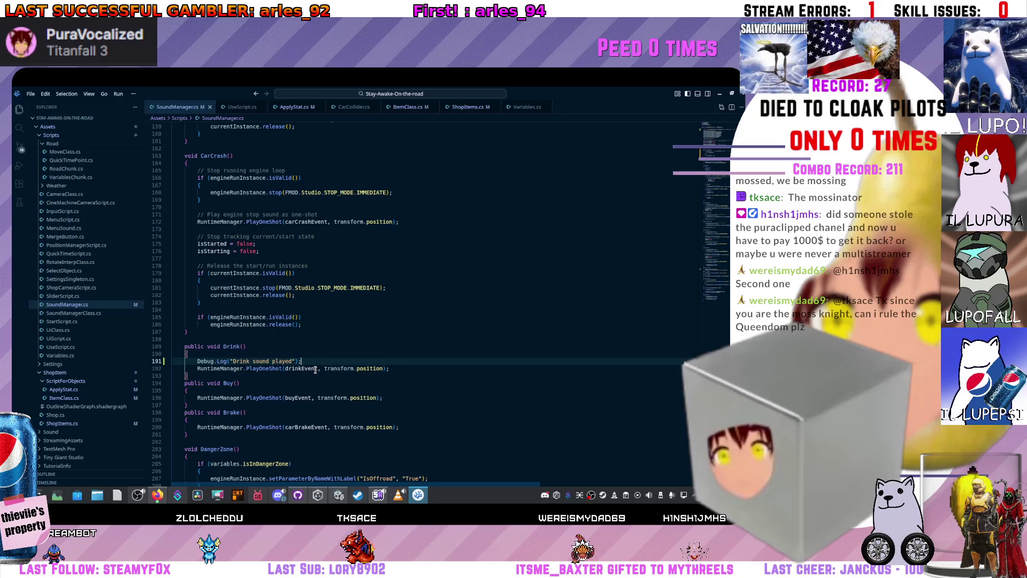
Switch back to the Unity Editor showing the test_road scene
left_click(719, 93)
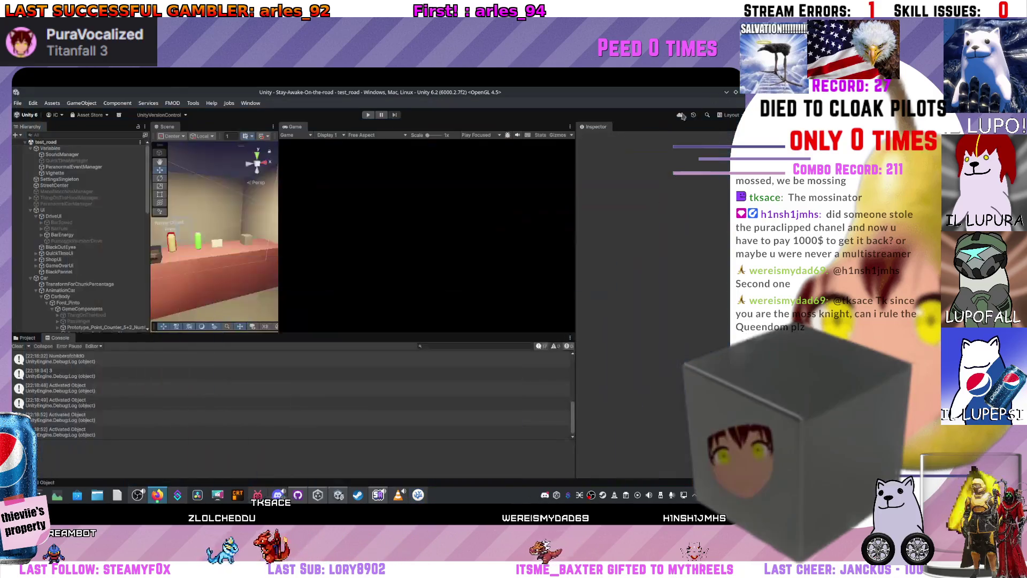
Start Play mode, read the console error, and run the game to the cockpit view
left_click(373, 116)
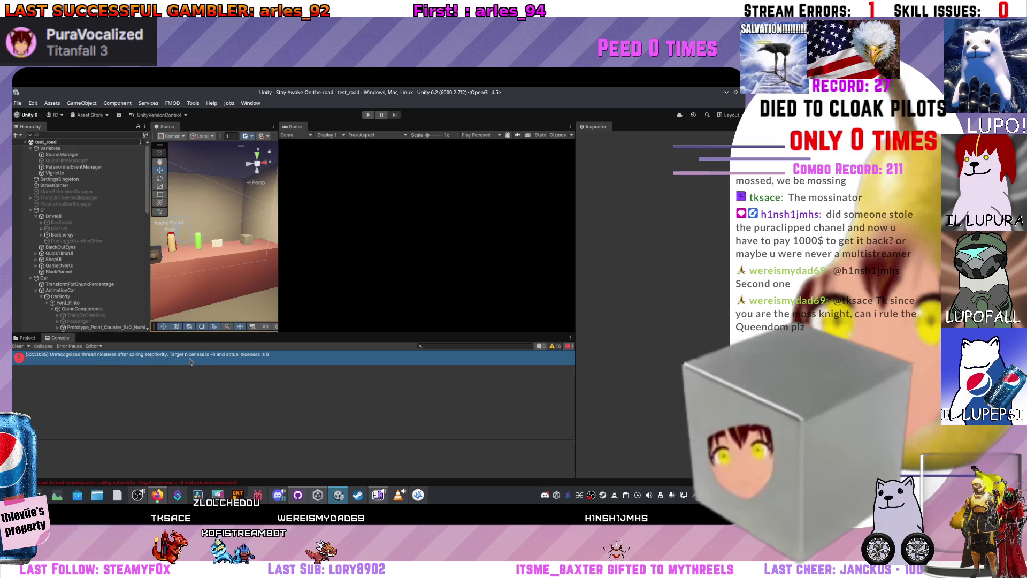
left_click(261, 362)
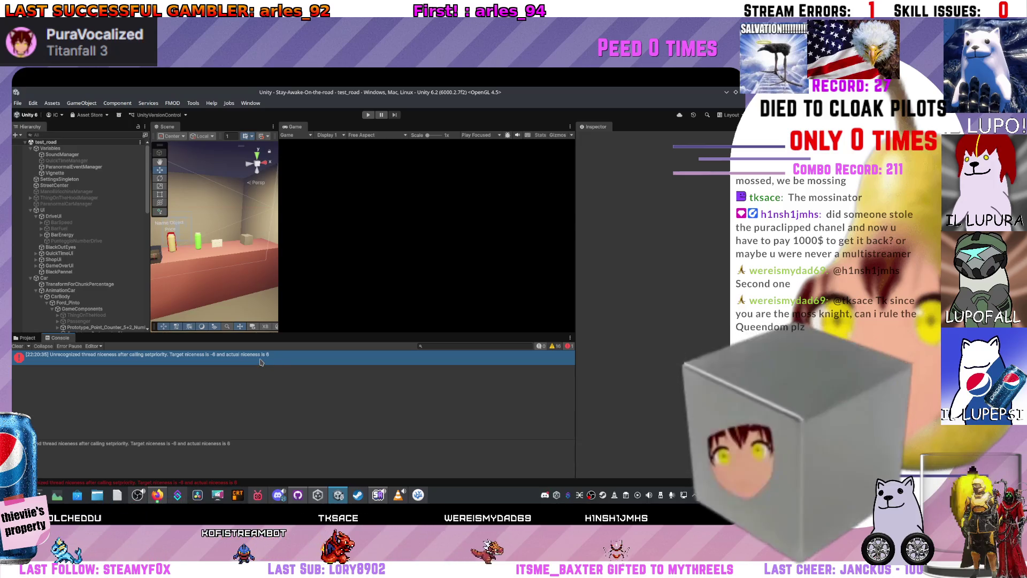
left_click(371, 116)
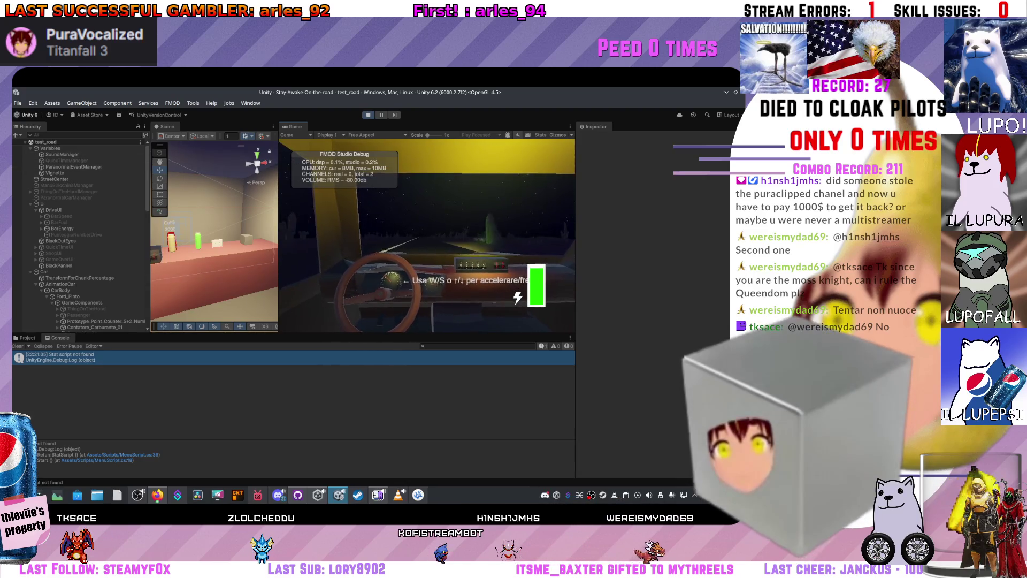
Pause the game and enter 500 in the Variables object's Chunk Passed Points field
left_click(382, 114)
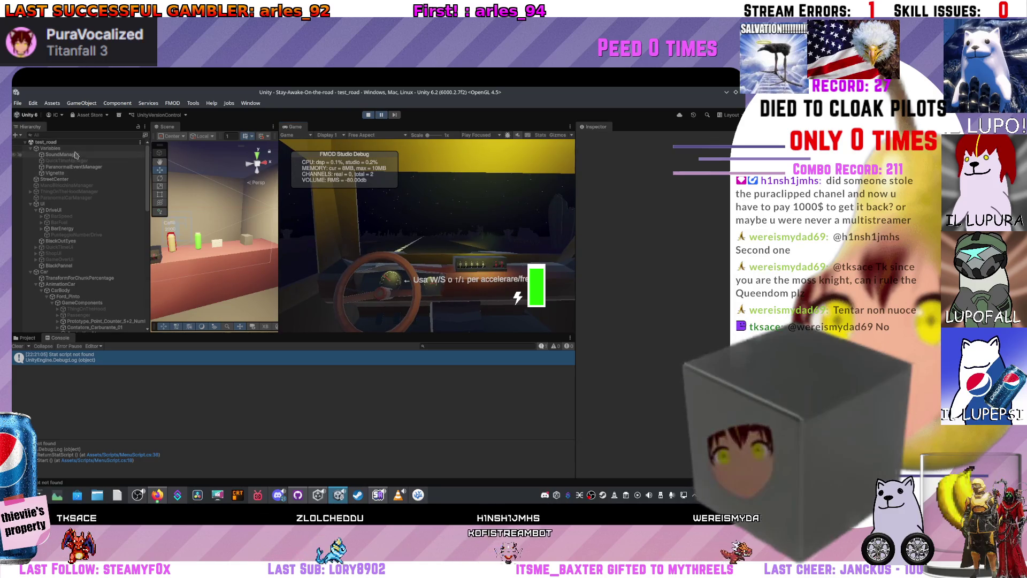
left_click(49, 149)
scroll(655, 263, "down", 2)
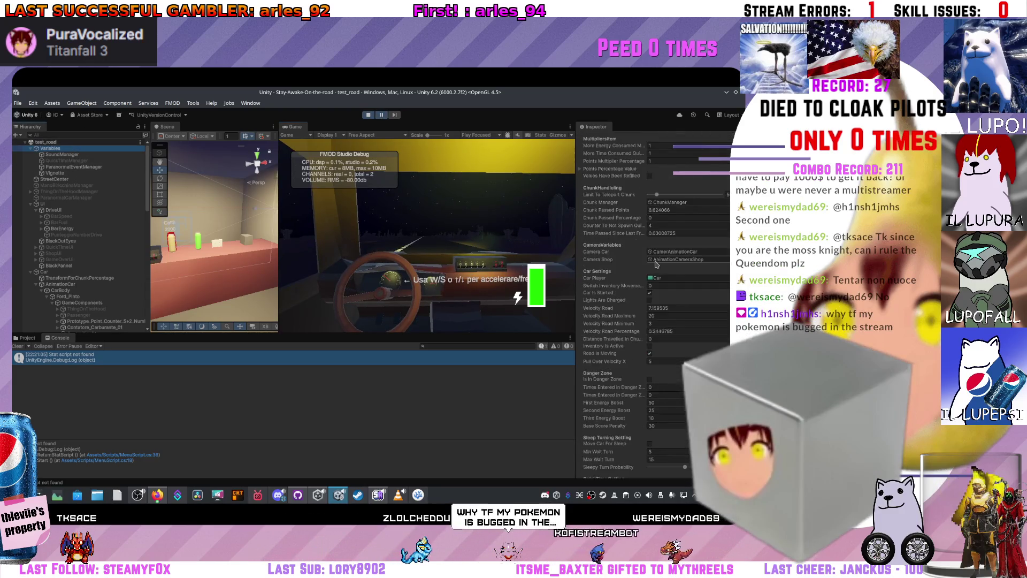
scroll(653, 299, "down", 10)
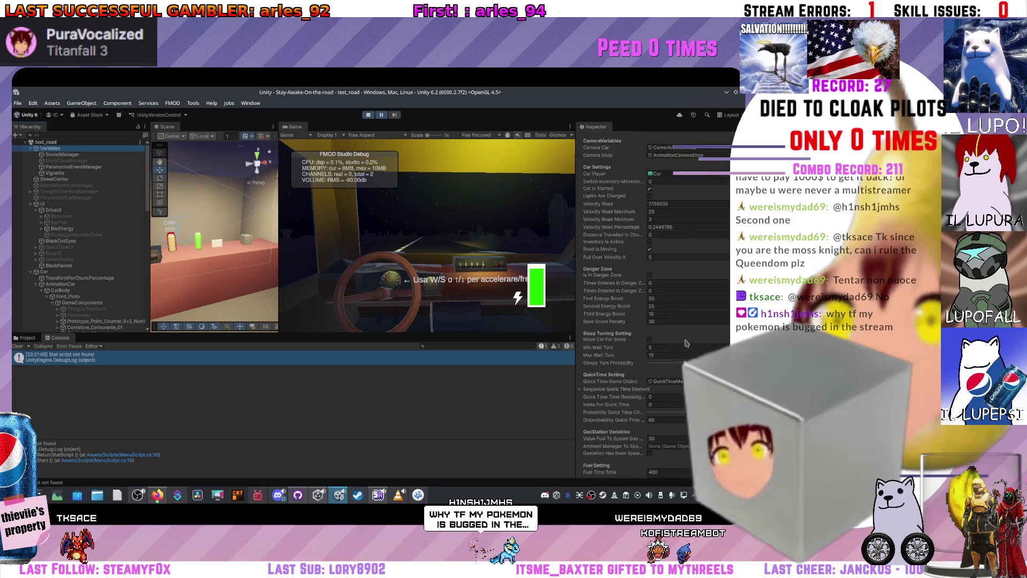
scroll(648, 329, "down", 3)
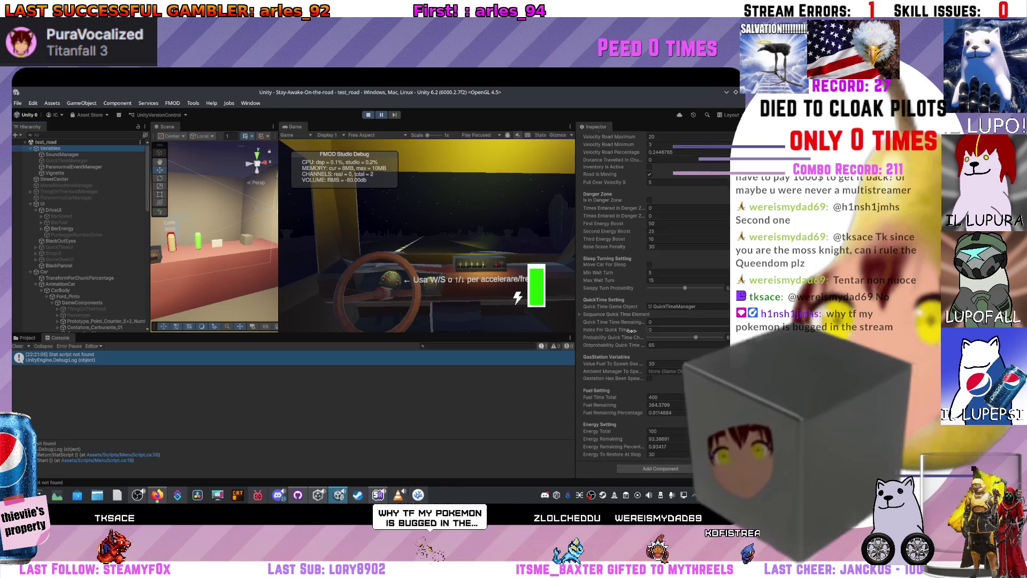
left_click(657, 405)
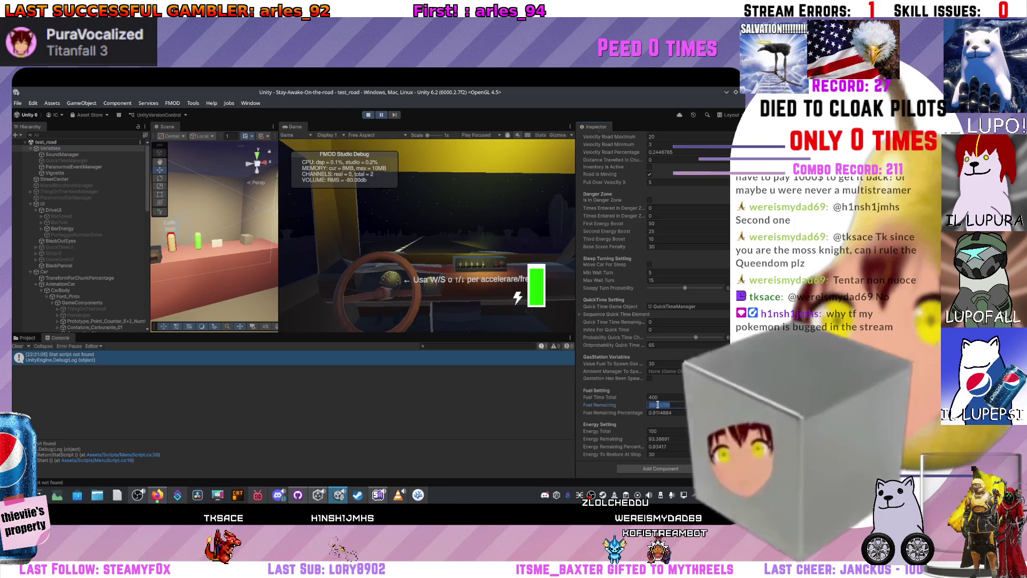
scroll(631, 321, "up", 15)
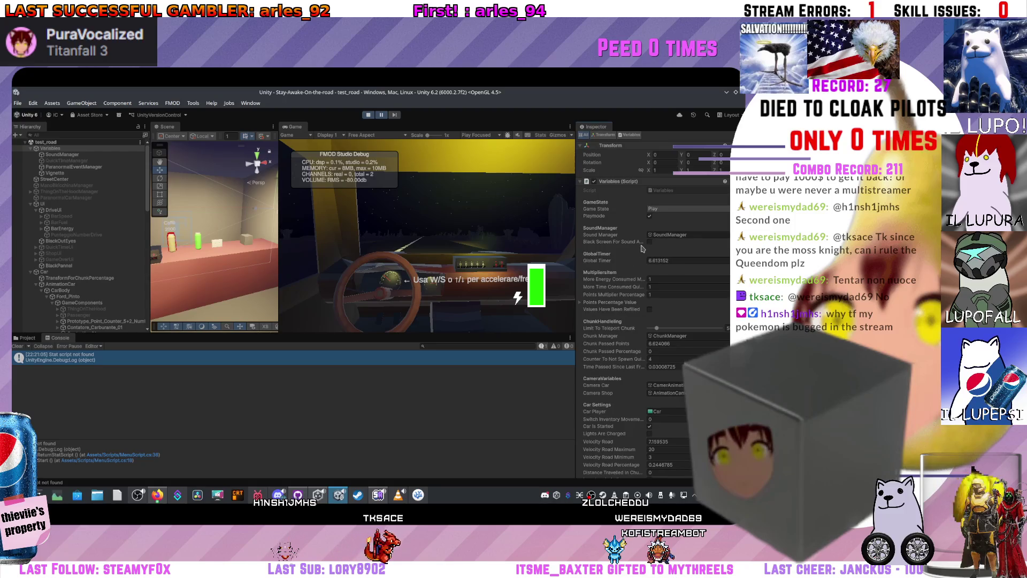
type("500")
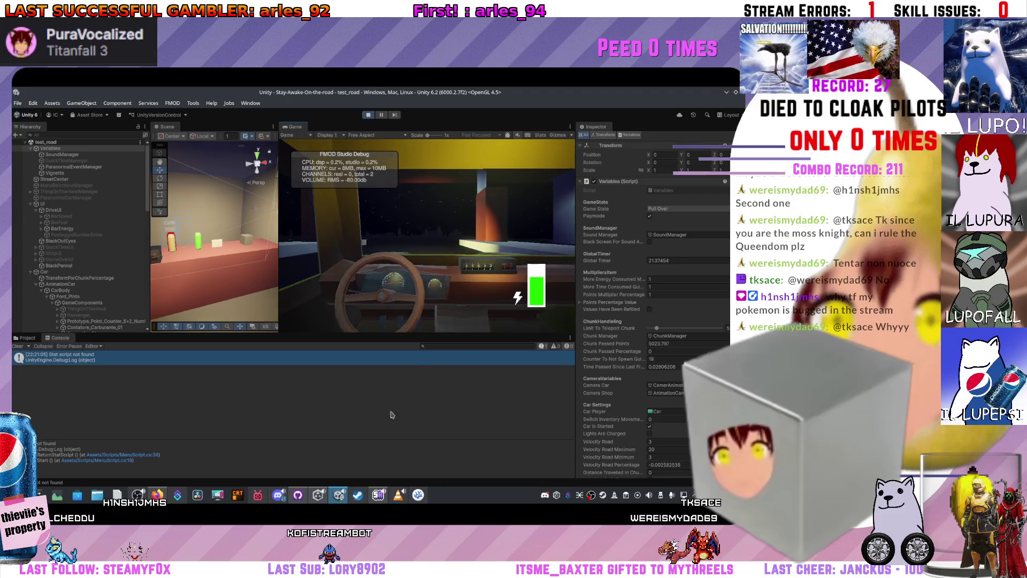
Open the Streaming Avatars window and move it aside while the car reaches the shop
left_click(378, 495)
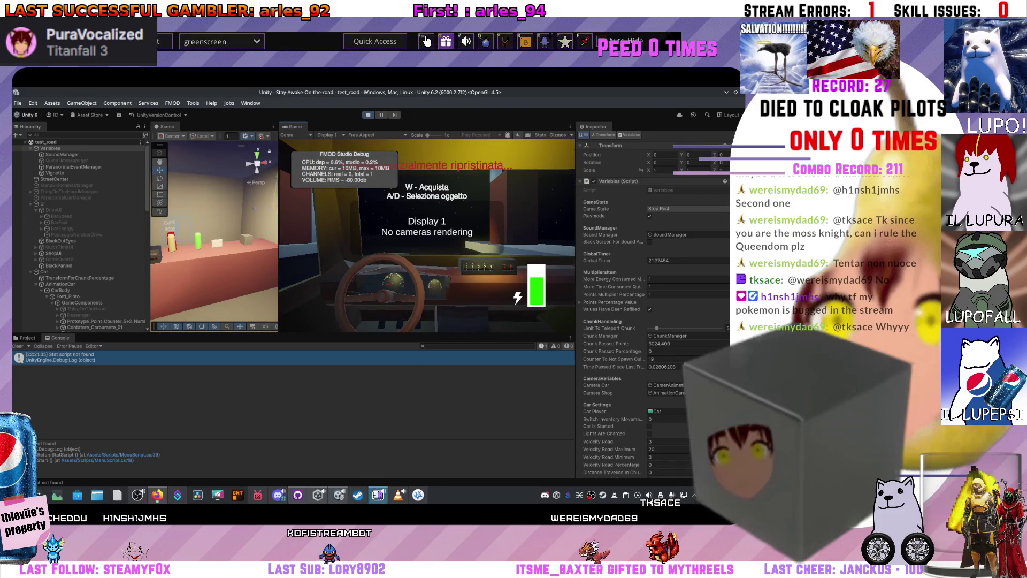
mouse_move(584, 40)
left_mouse_down()
mouse_move(584, 142)
mouse_move(503, 99)
mouse_move(601, 97)
left_mouse_up()
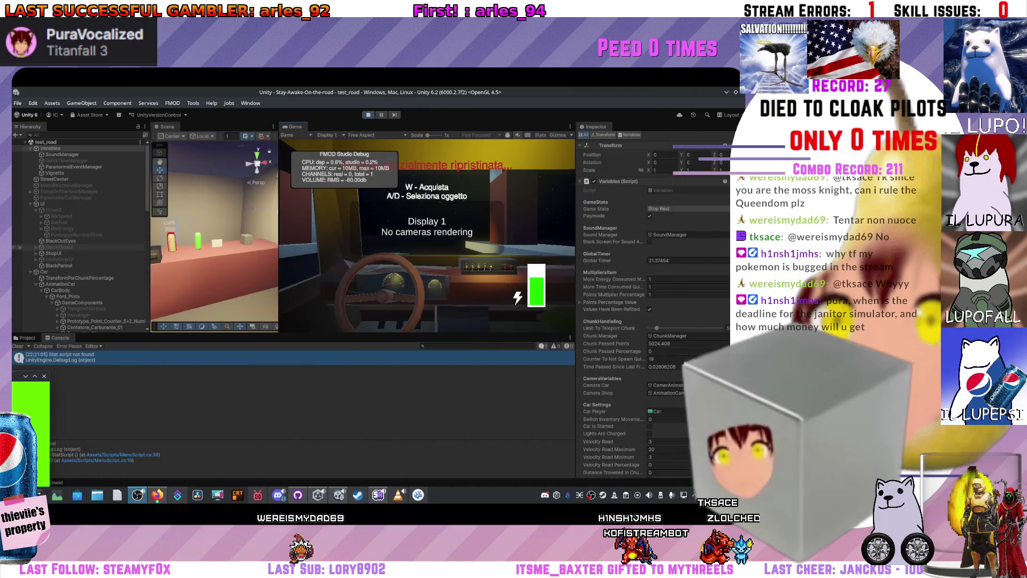
mouse_move(427, 41)
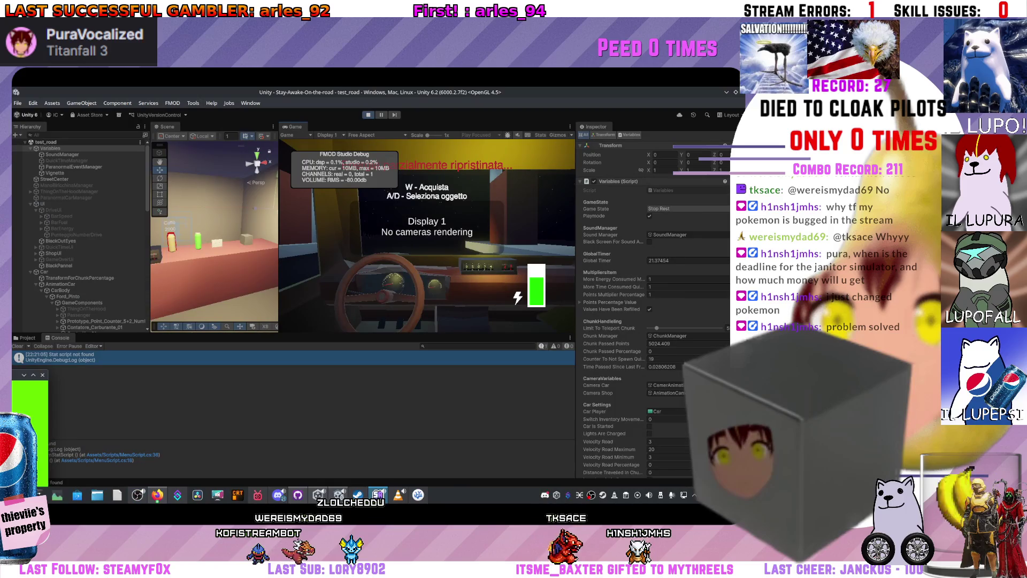
Switch to the browser's Sceptile Pokédex page and dismiss the cookie consent notice
mouse_move(426, 41)
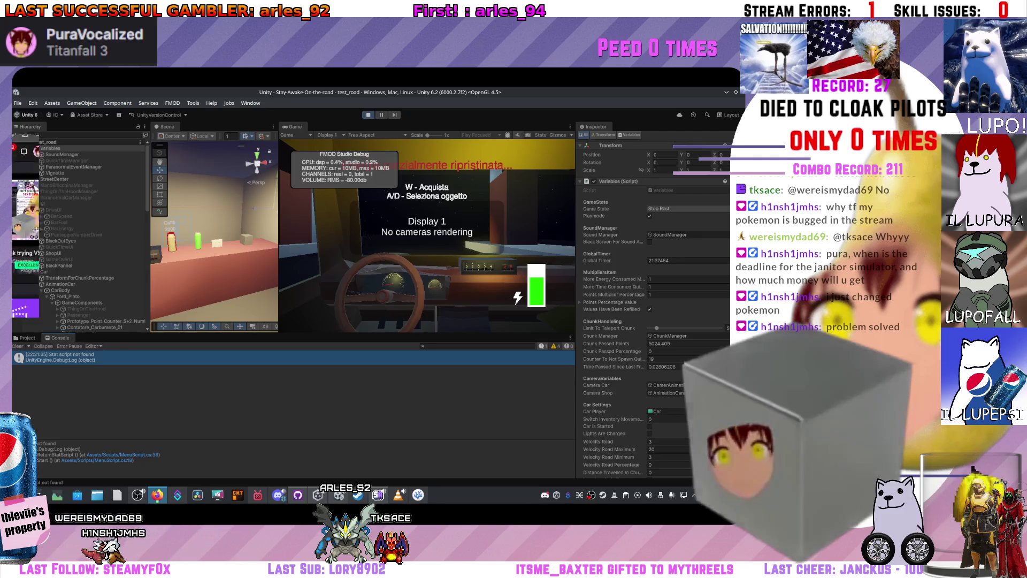
key("alt+Tab")
left_click(497, 165)
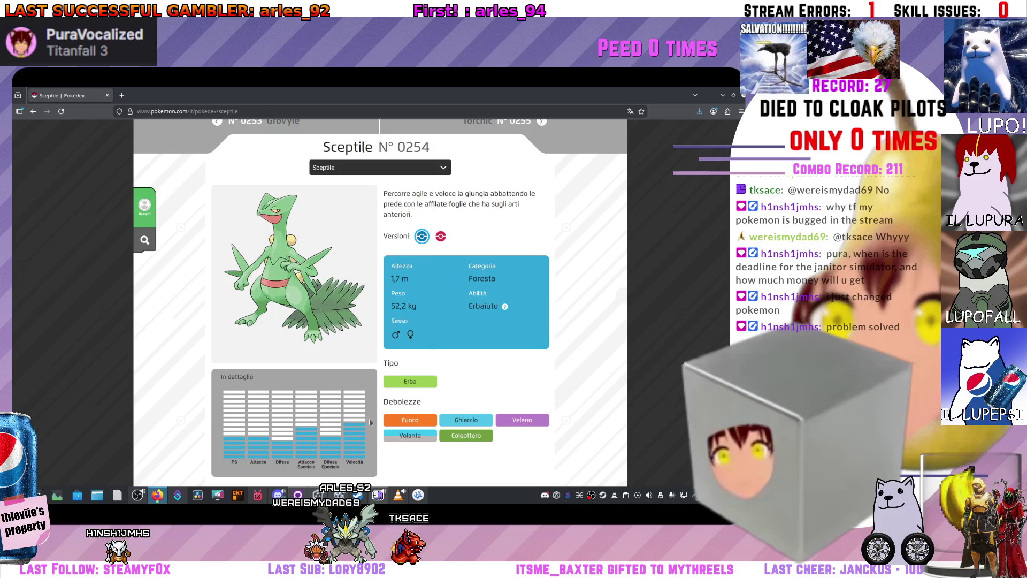
Browse the Sceptile page and its forms dropdown, then return to the Unity editor
scroll(371, 422, "down", 4)
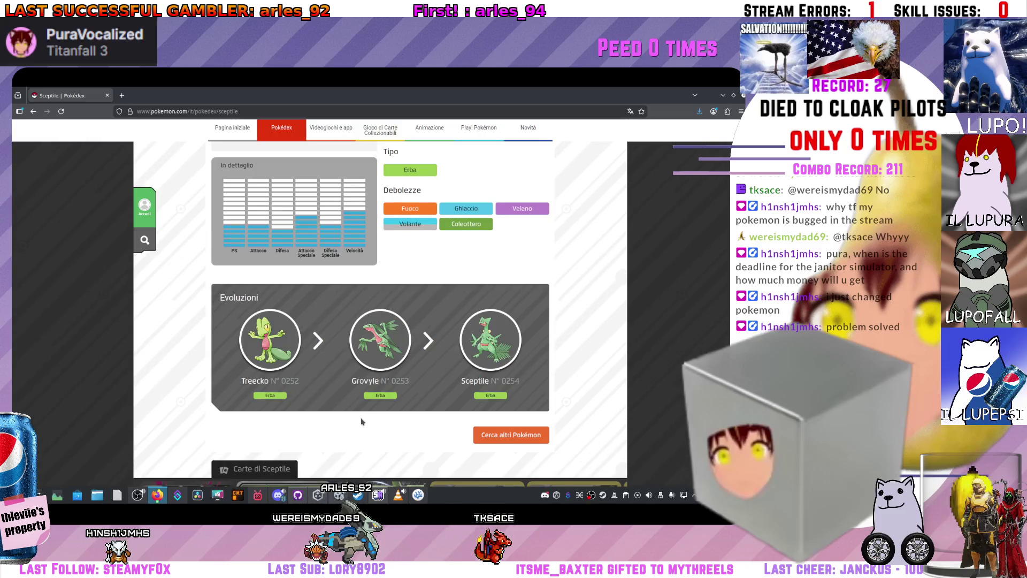
scroll(361, 421, "up", 5)
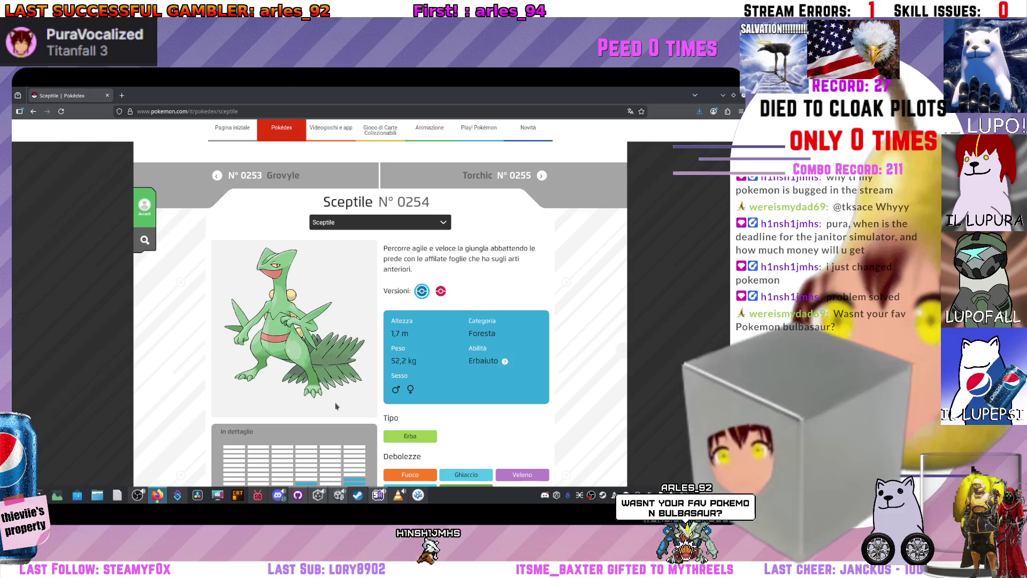
left_click(331, 223)
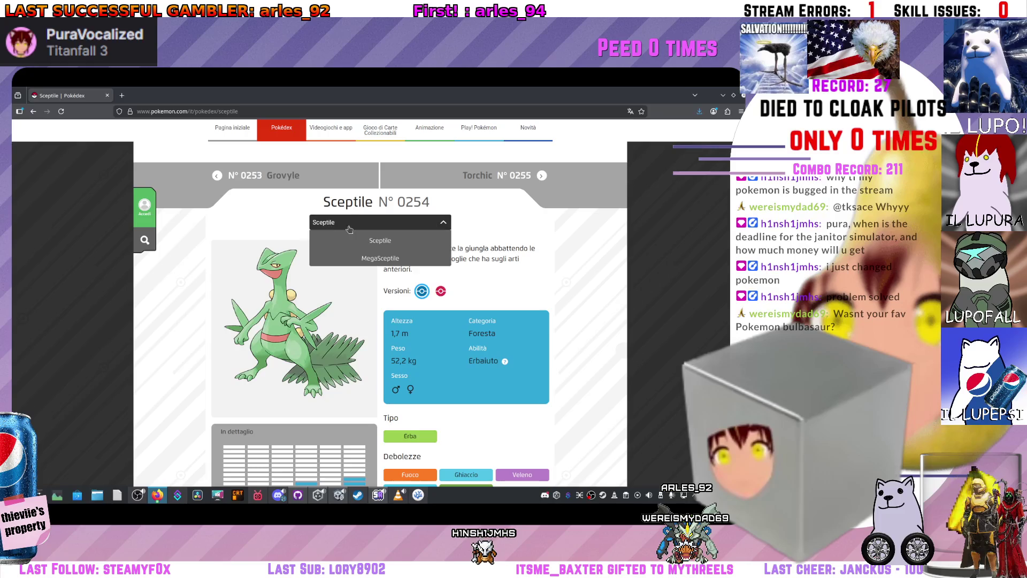
scroll(283, 223, "down", 15)
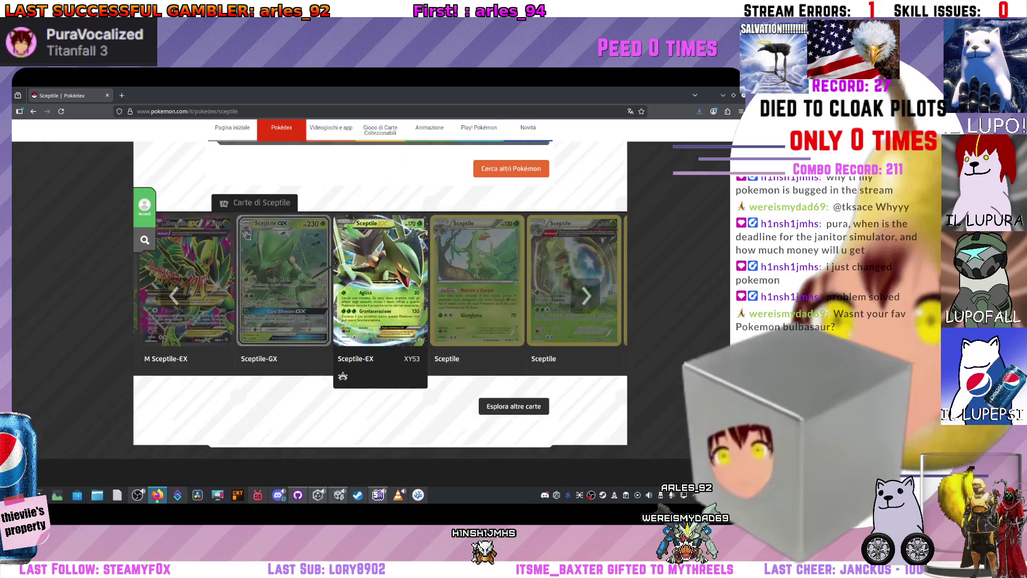
scroll(347, 319, "up", 15)
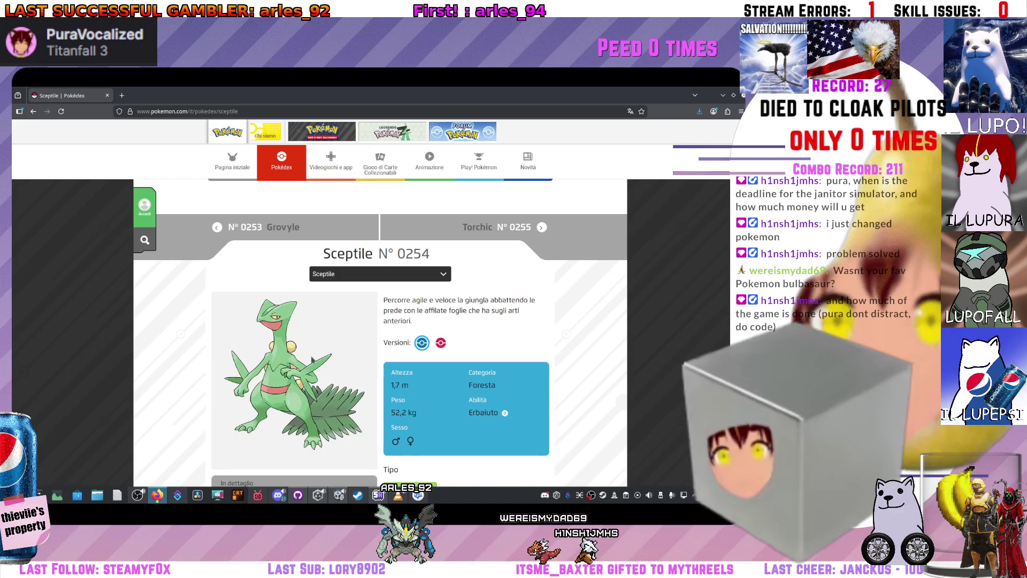
key("alt+Tab")
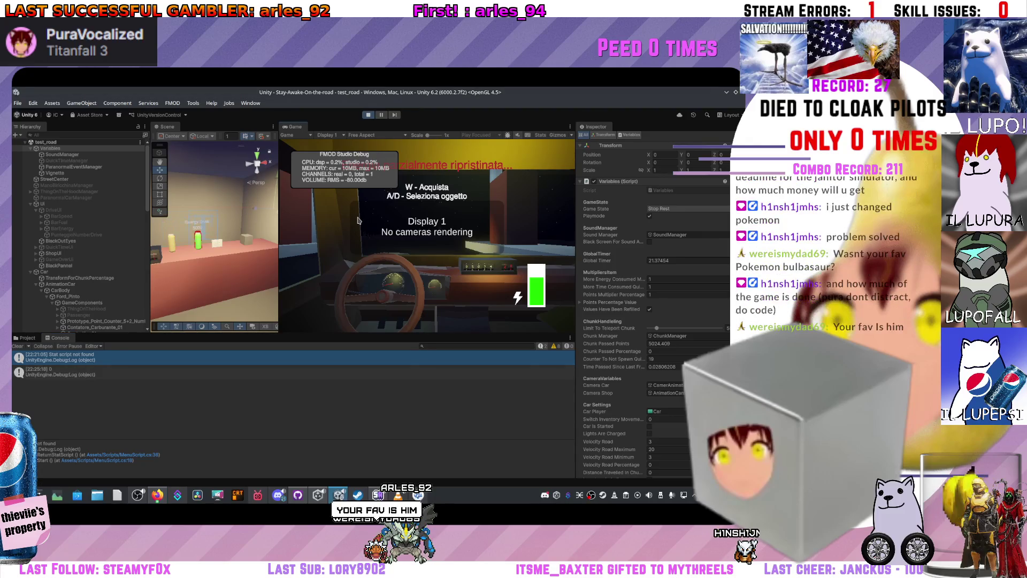
Leave the shop, drive back onto the road, and turn toward the passenger seat drinks
scroll(243, 248, "up", 10)
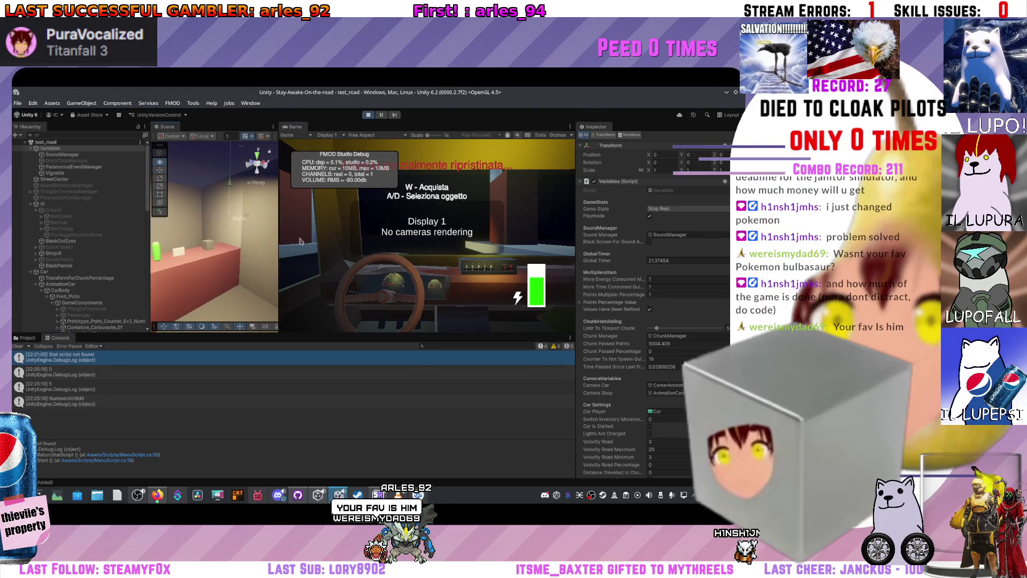
scroll(249, 246, "down", 10)
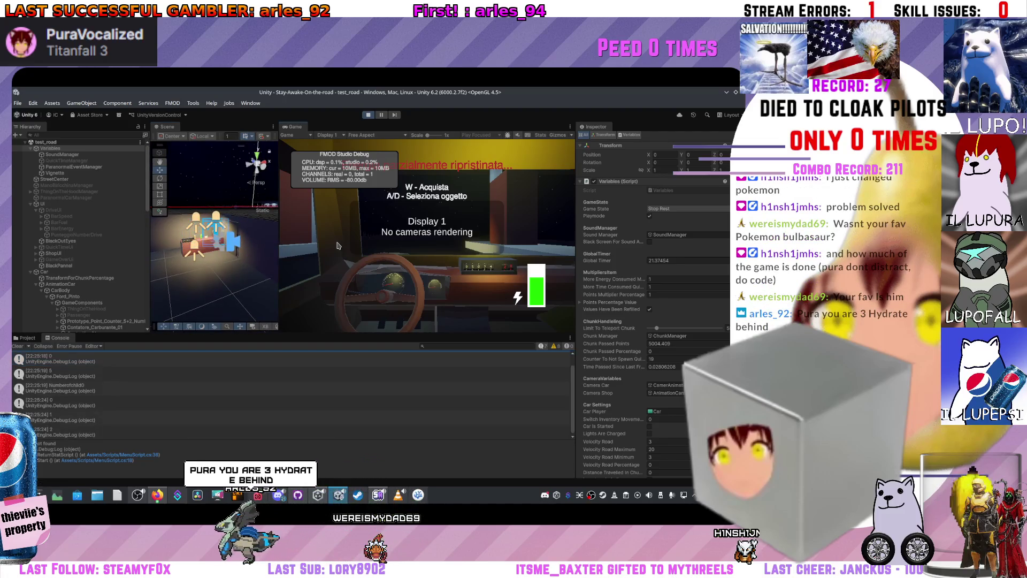
key("space")
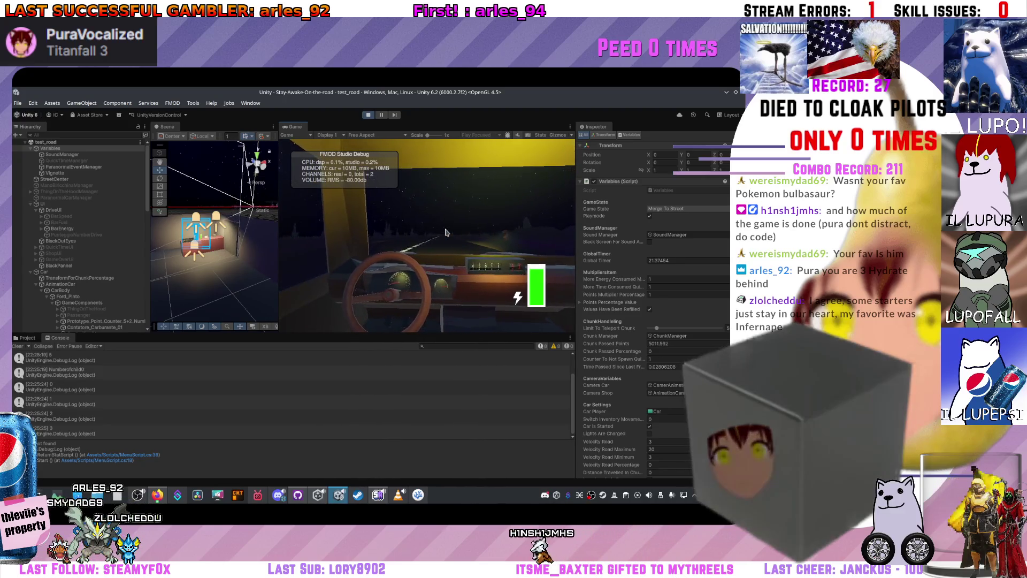
key("Right")
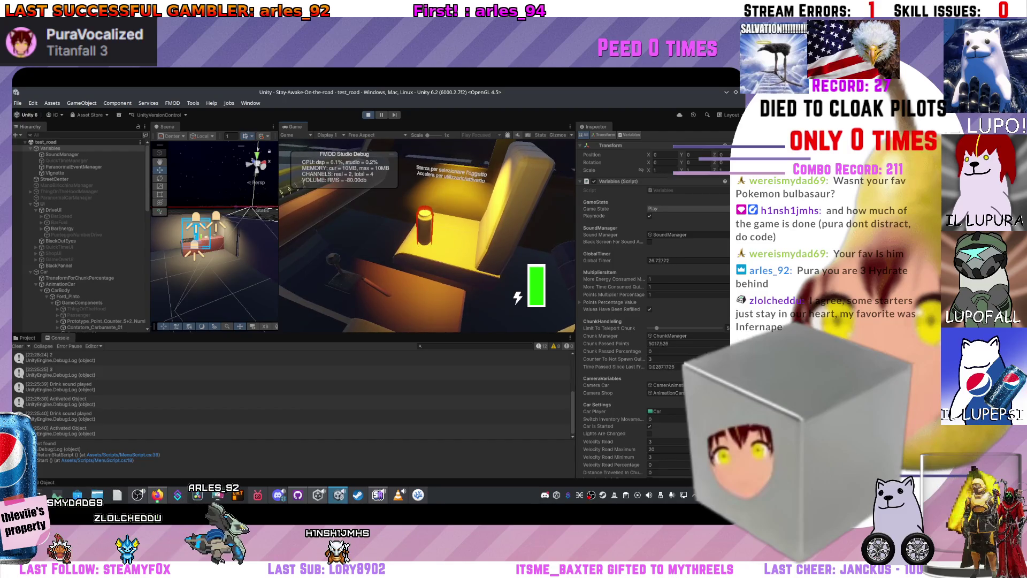
View the 'Drink sound played' stack trace, stop Play mode, and switch to the Infernape search
left_click(74, 419)
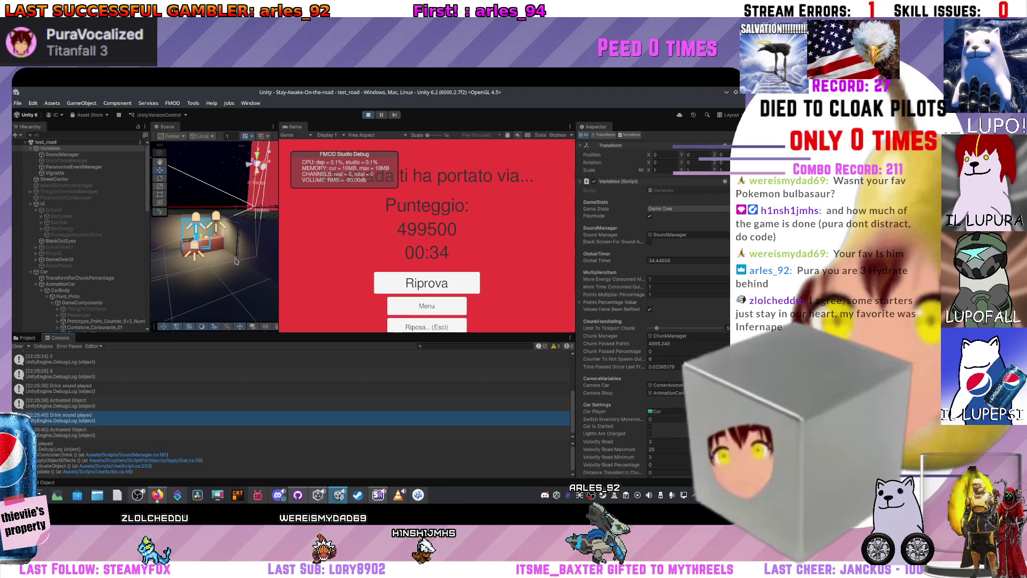
left_click(369, 114)
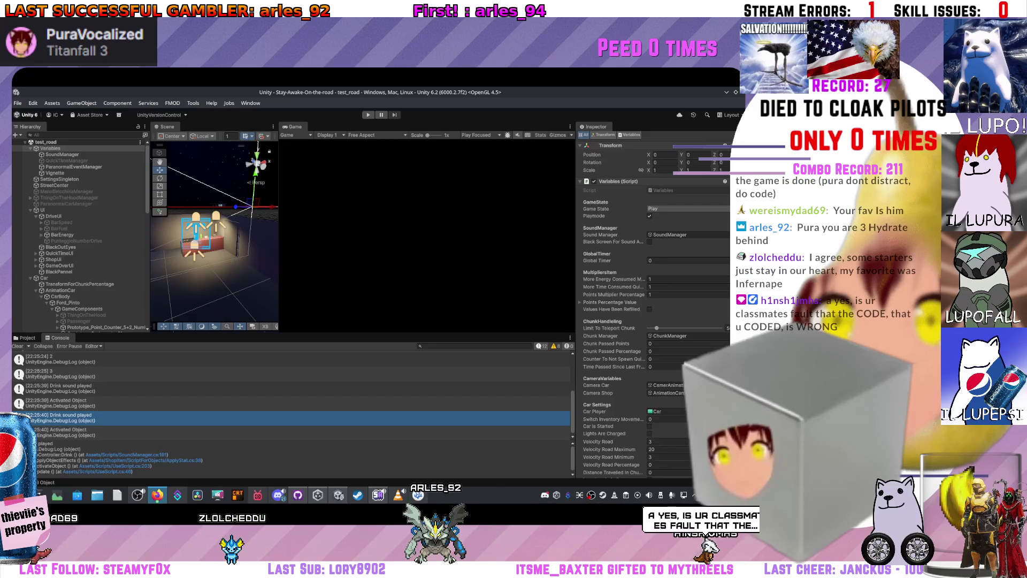
key("alt+Tab")
key("Return")
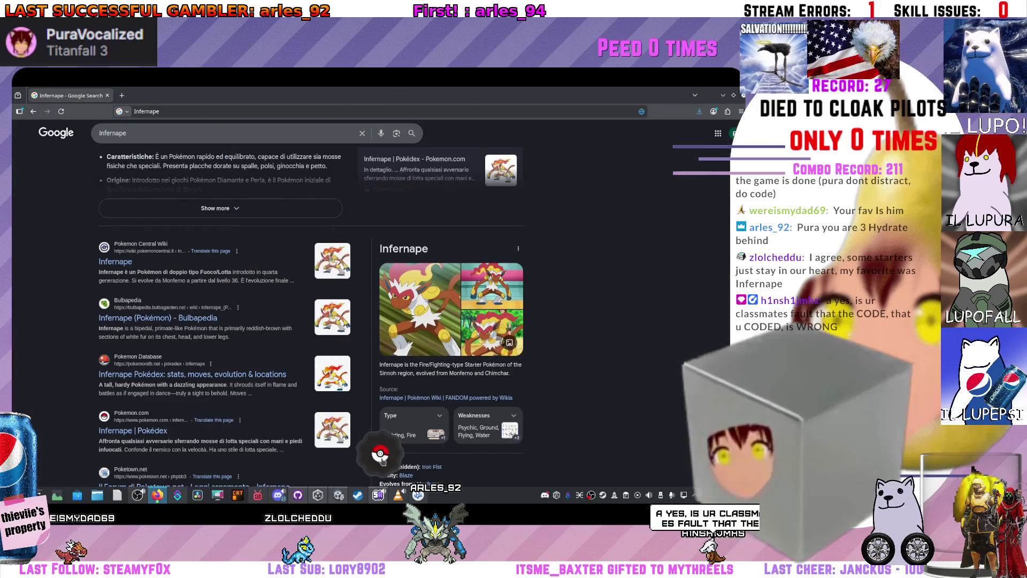
left_click(381, 455)
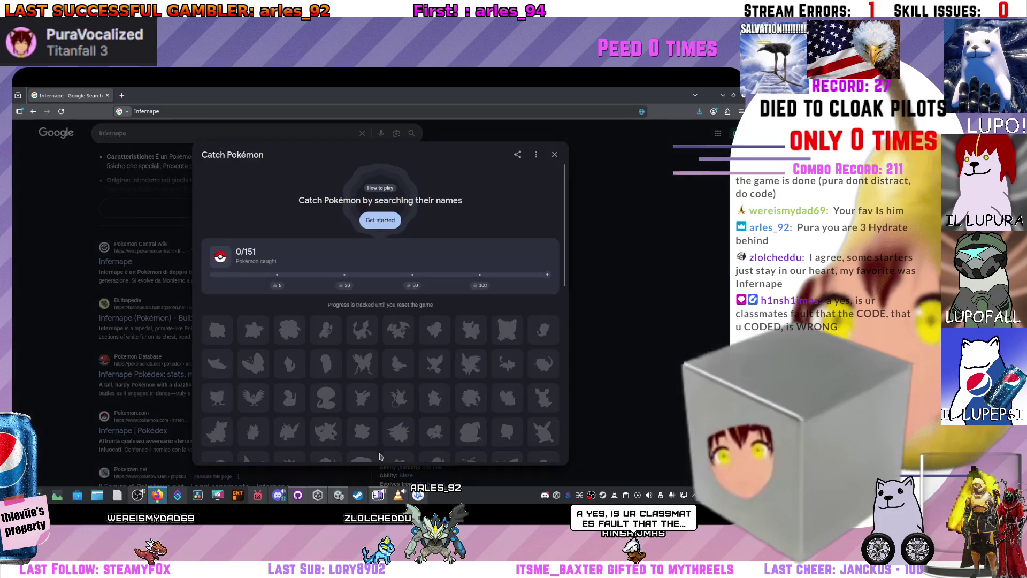
scroll(342, 364, "down", 1)
scroll(350, 367, "up", 1)
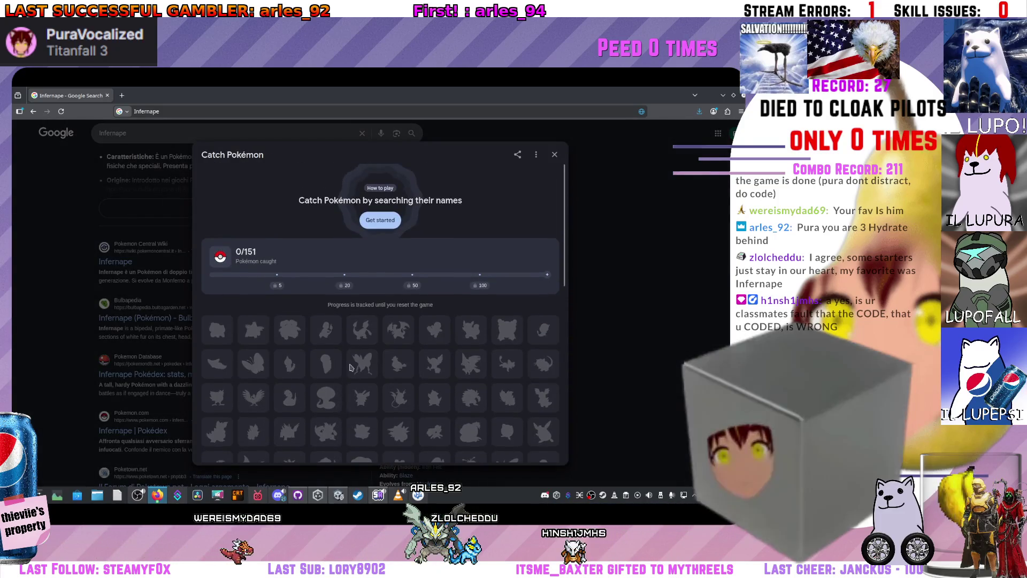
left_click(387, 227)
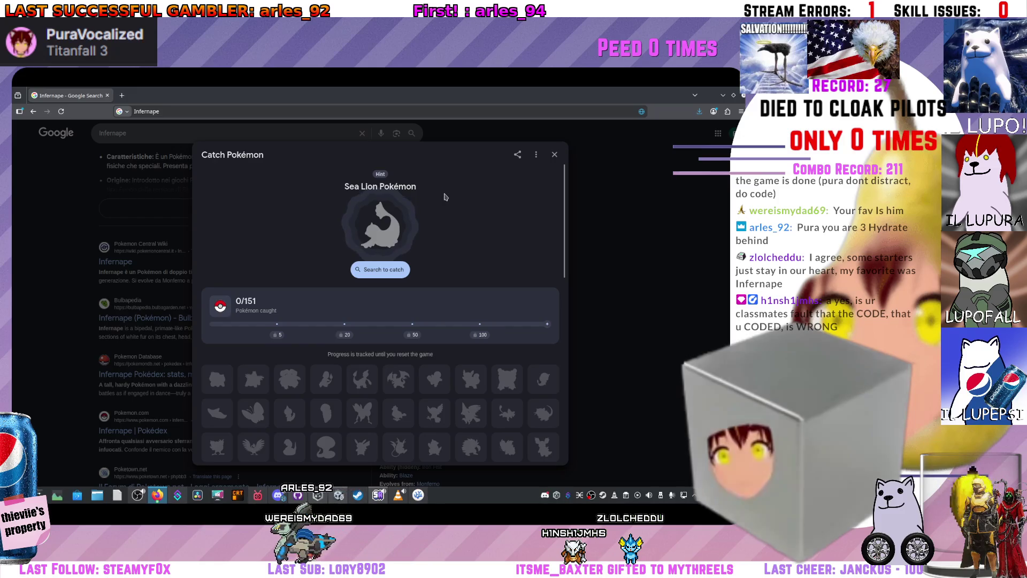
scroll(328, 396, "down", 3)
scroll(337, 404, "up", 2)
scroll(425, 369, "down", 5)
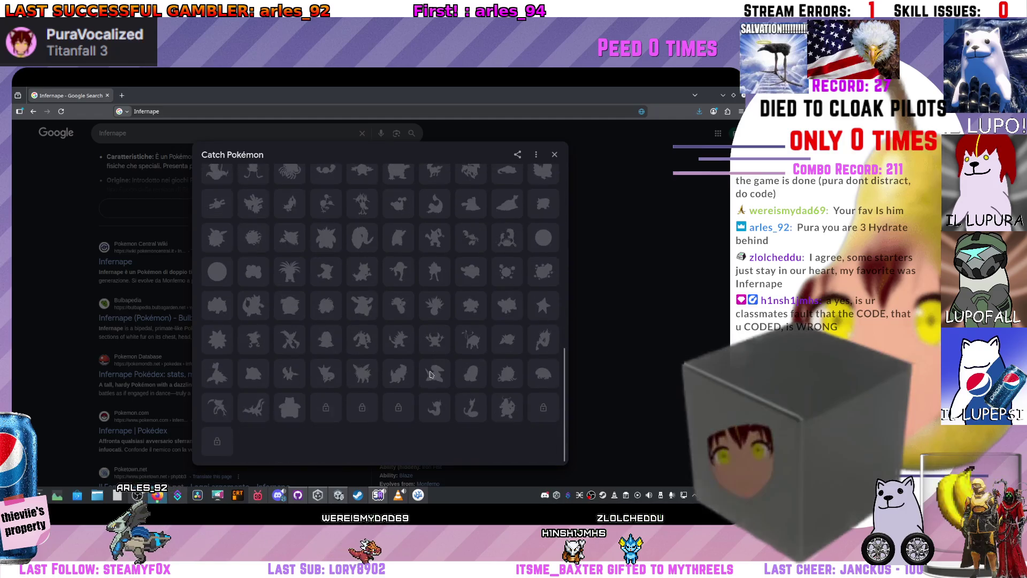
scroll(428, 375, "up", 5)
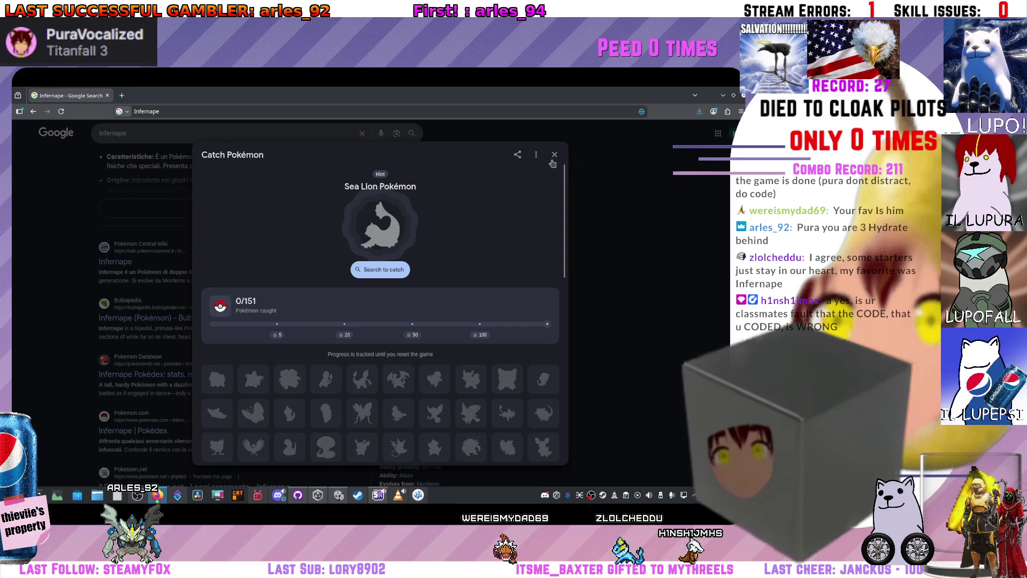
left_click(552, 159)
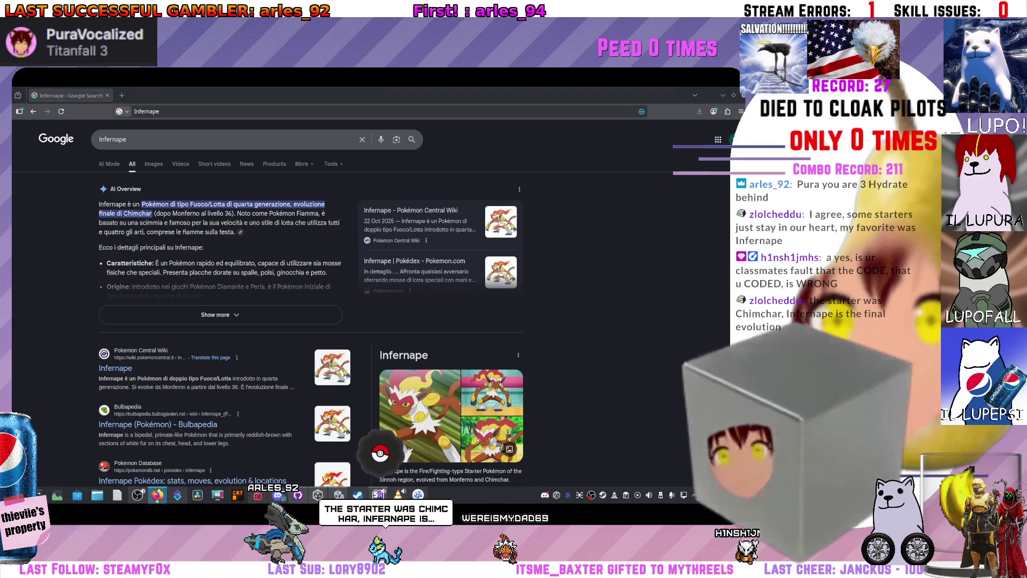
scroll(438, 384, "down", 2)
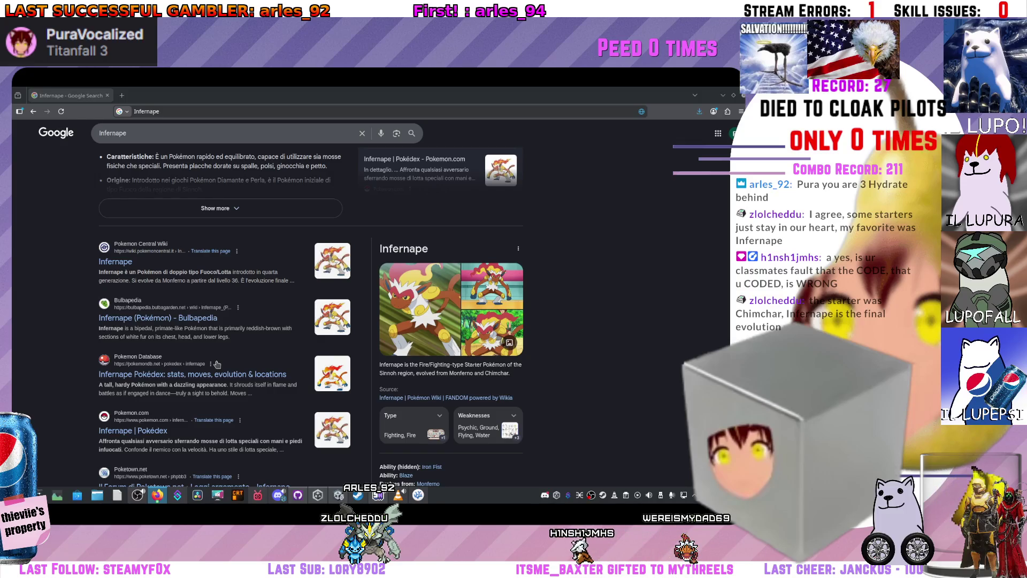
left_click(721, 94)
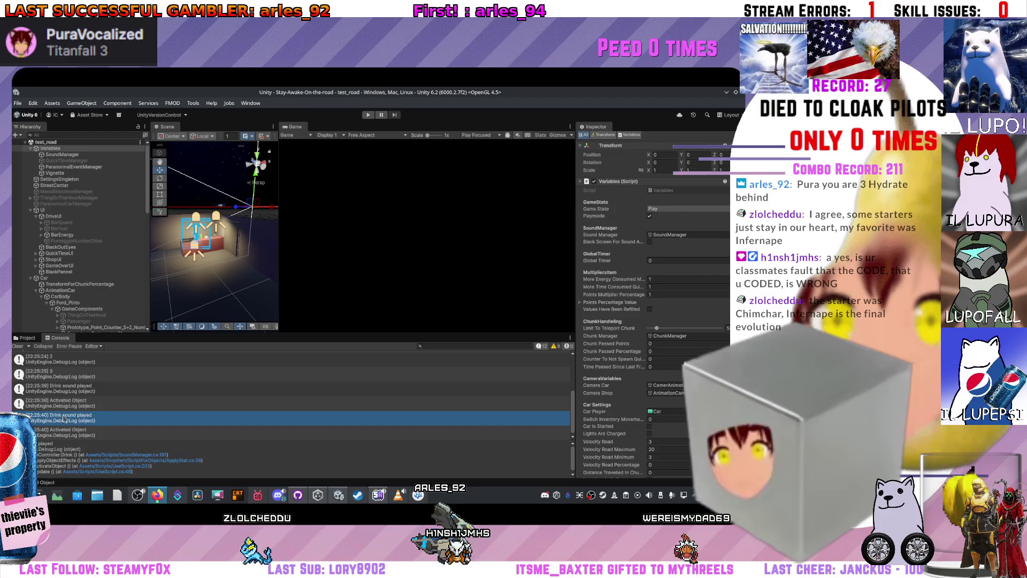
double_click(84, 418)
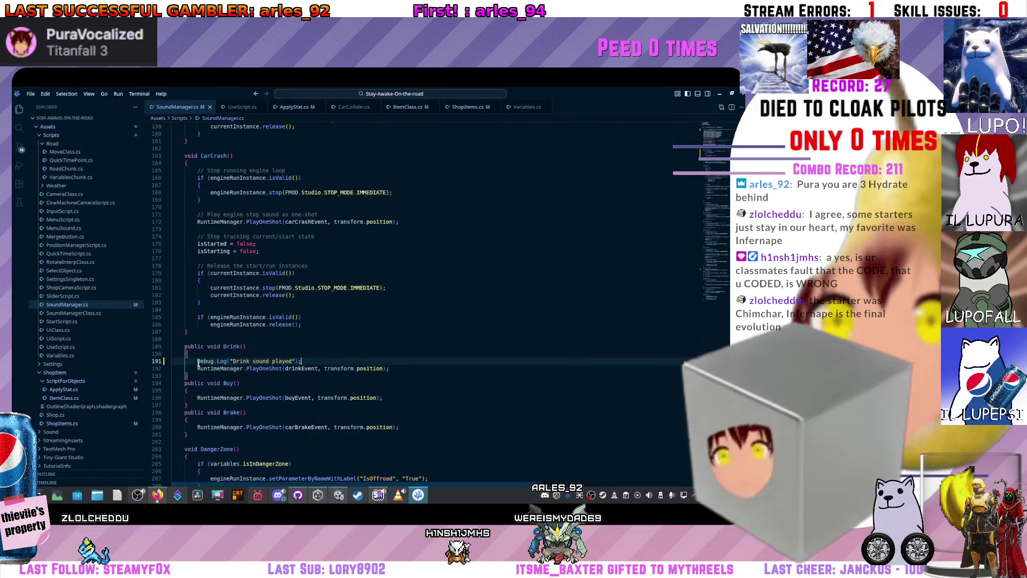
left_click(331, 368)
left_click(408, 374)
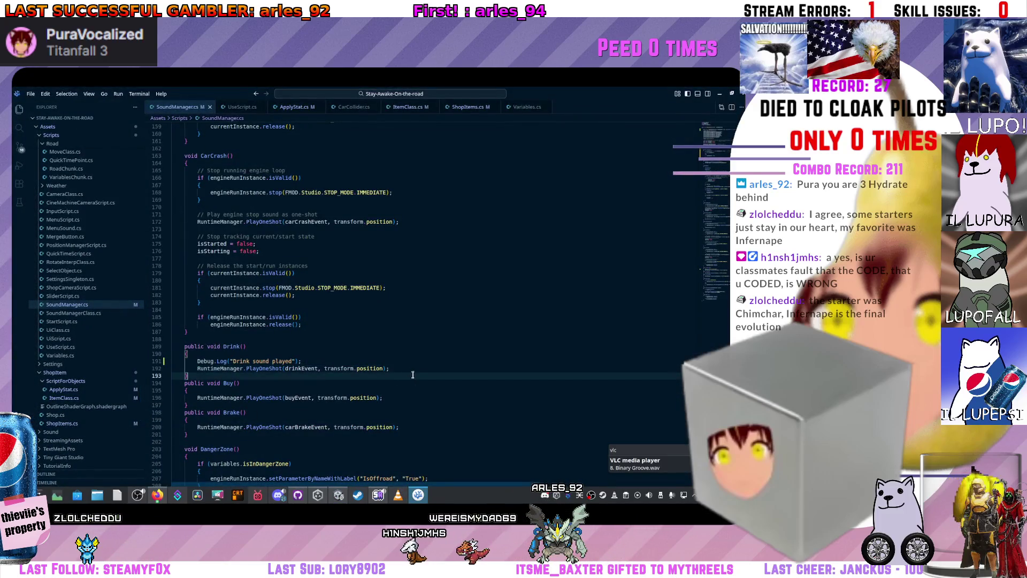
left_click(405, 369)
scroll(355, 392, "up", 3)
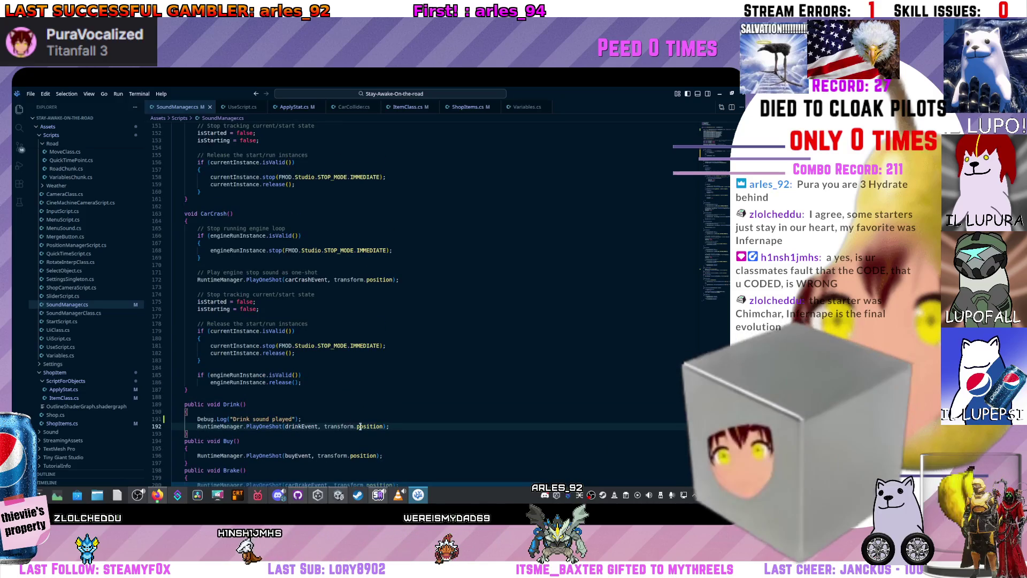
scroll(339, 421, "up", 4)
left_click(728, 95)
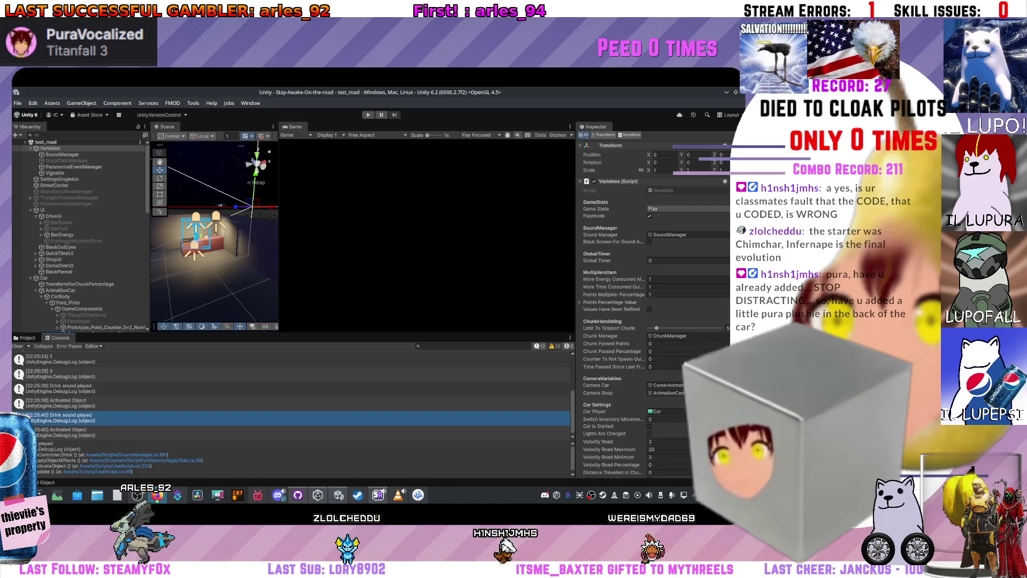
key("alt+Tab")
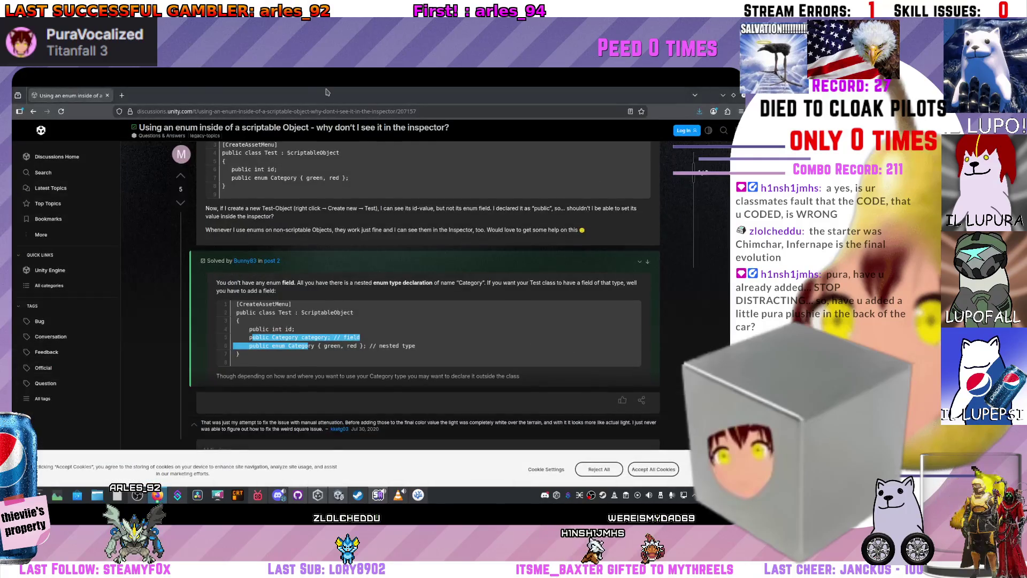
left_click(122, 96)
type("Chimchar")
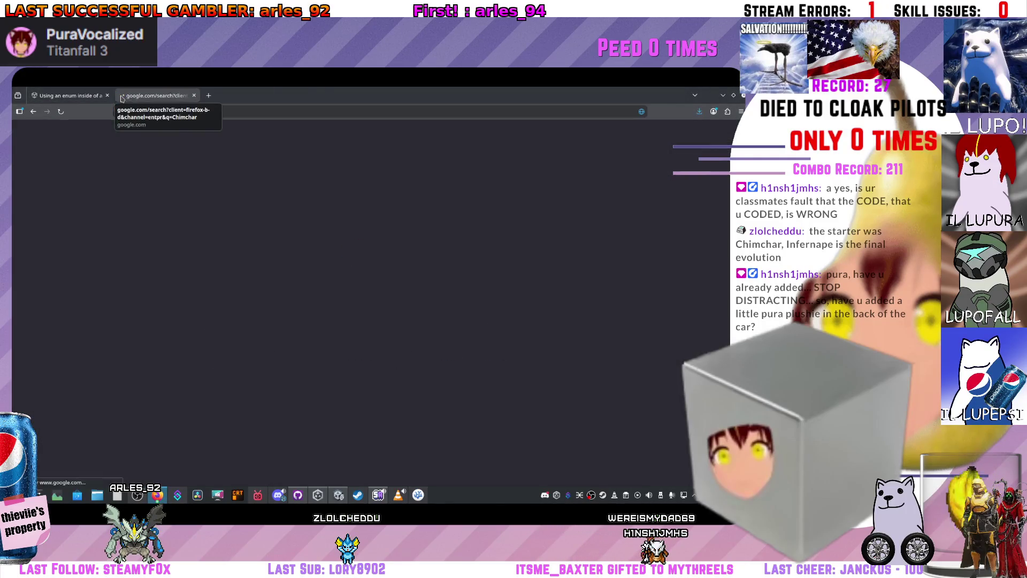
key("Return")
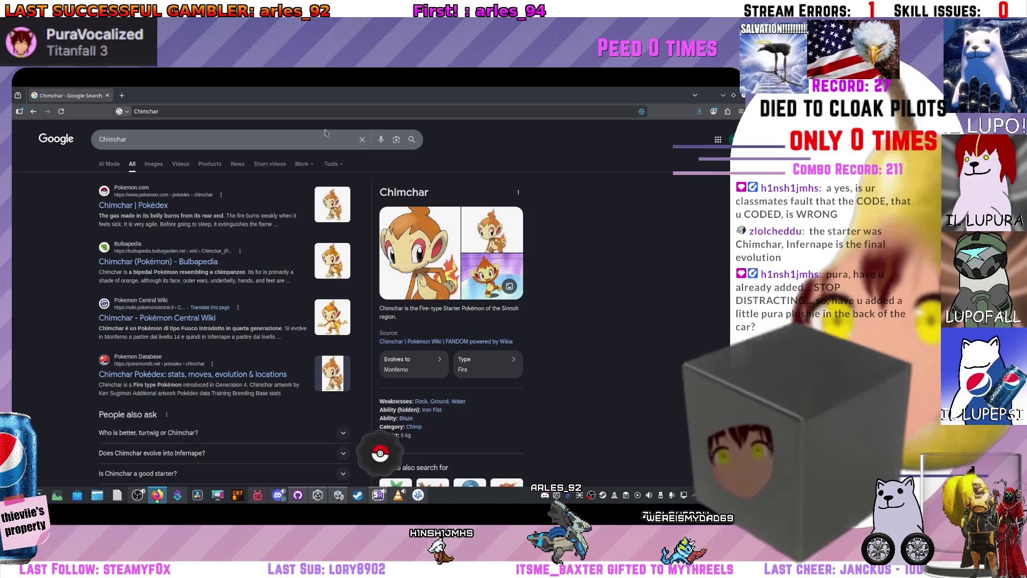
scroll(350, 306, "down", 6)
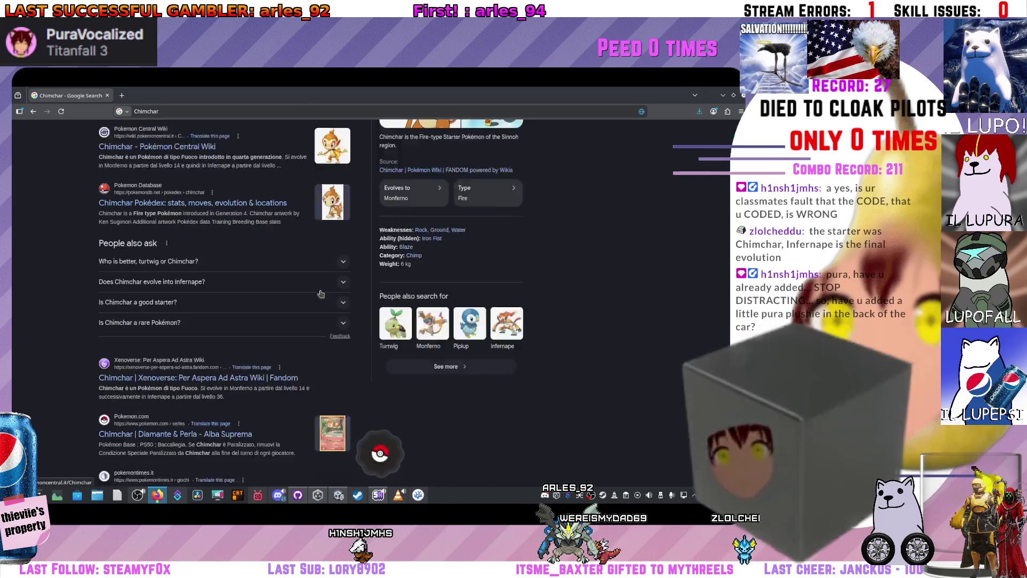
scroll(350, 306, "up", 8)
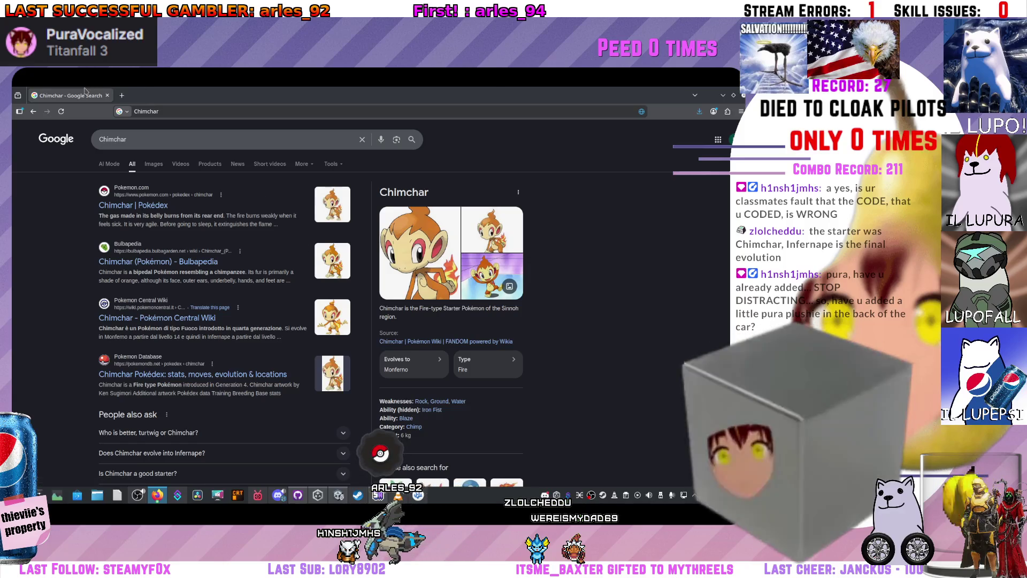
key("alt+Tab")
mouse_move(219, 226)
left_mouse_down()
mouse_move(189, 223)
mouse_move(203, 251)
mouse_move(230, 220)
mouse_move(314, 240)
mouse_move(401, 236)
left_mouse_up()
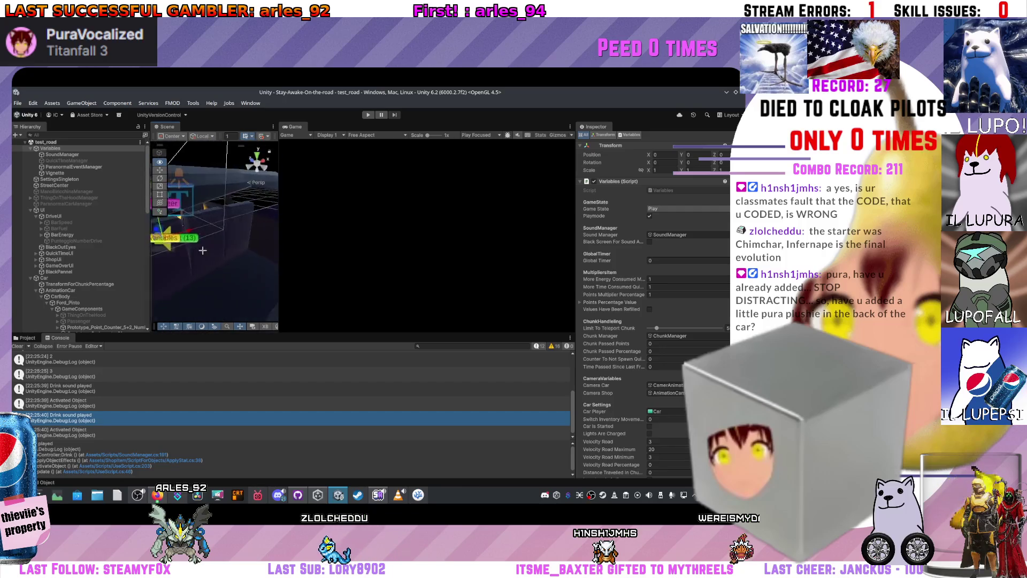
Orbit the Scene camera around the car, StreetCenter and Variables markers, then widen the Scene view
left_click_drag(154, 286, 163, 270)
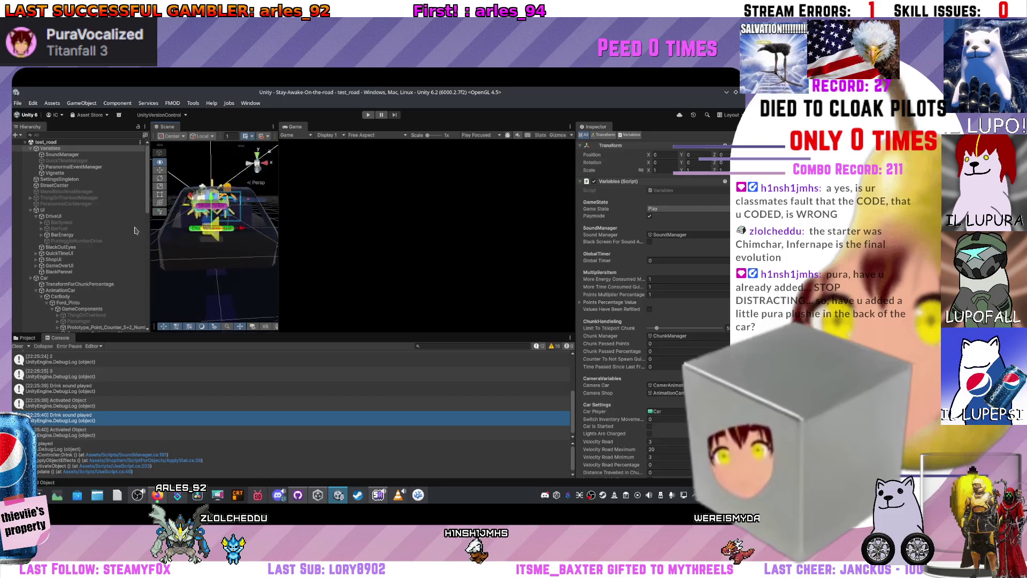
mouse_move(225, 251)
left_mouse_down()
mouse_move(245, 274)
mouse_move(180, 263)
mouse_move(284, 263)
left_mouse_up()
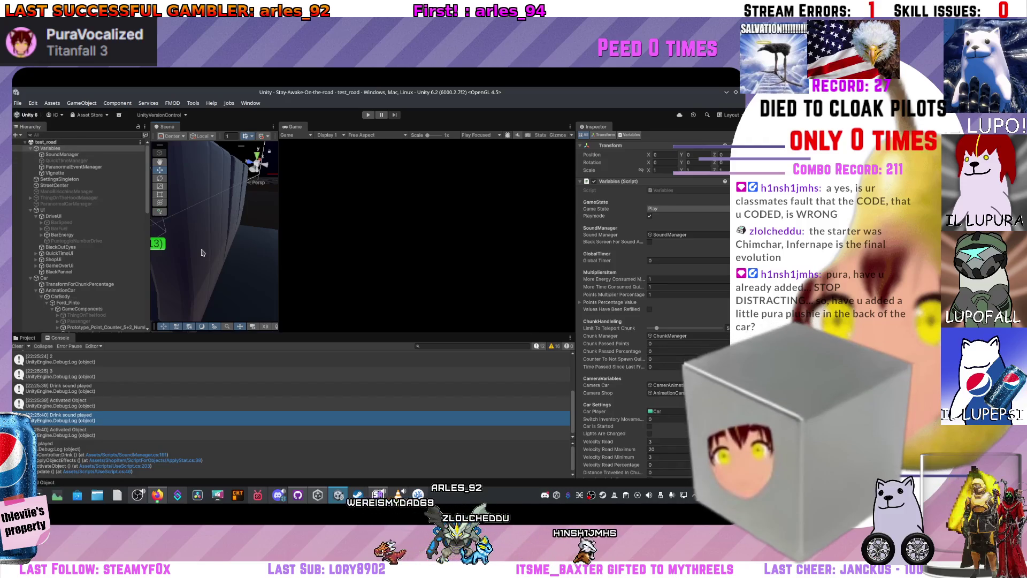
scroll(259, 161, "down", 5)
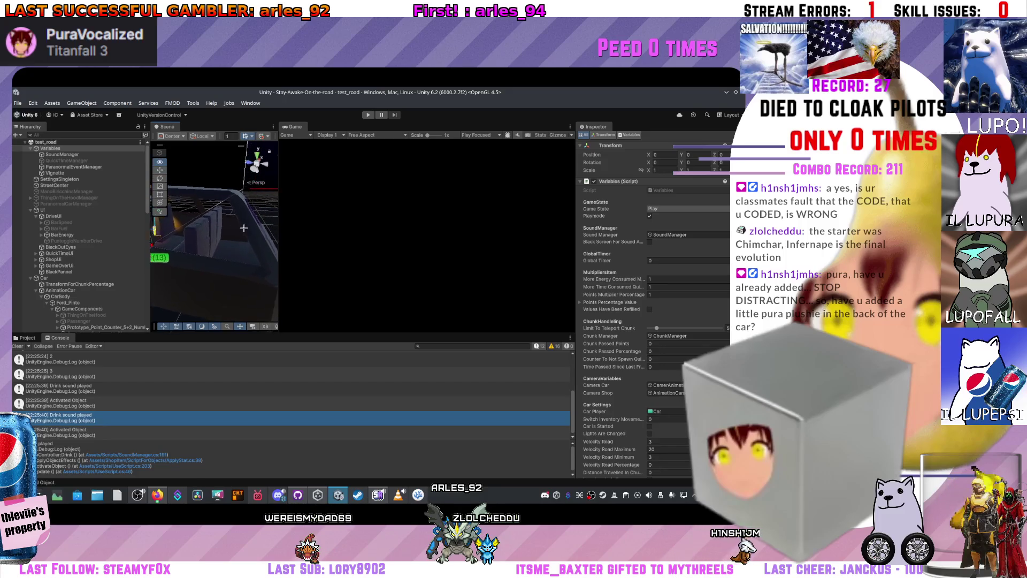
mouse_move(280, 265)
left_mouse_down()
mouse_move(284, 281)
mouse_move(217, 267)
mouse_move(309, 236)
left_mouse_up()
mouse_move(494, 255)
left_mouse_down()
mouse_move(328, 280)
mouse_move(259, 161)
mouse_move(75, 278)
mouse_move(259, 145)
mouse_move(248, 289)
mouse_move(209, 273)
mouse_move(315, 235)
mouse_move(260, 215)
left_mouse_up()
left_click_drag(329, 219, 432, 174)
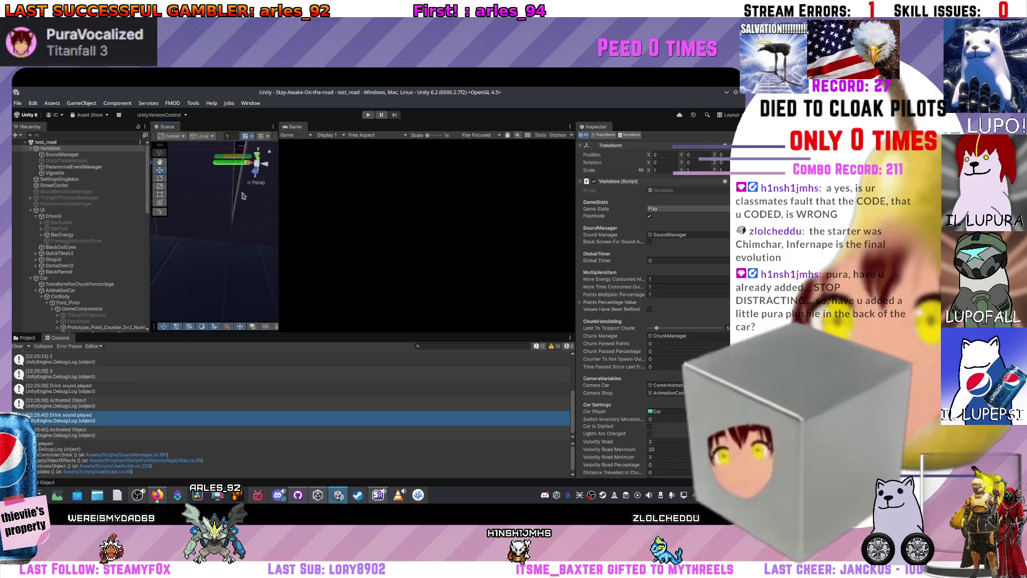
mouse_move(209, 224)
left_mouse_down()
mouse_move(23, 301)
mouse_move(257, 160)
left_mouse_up()
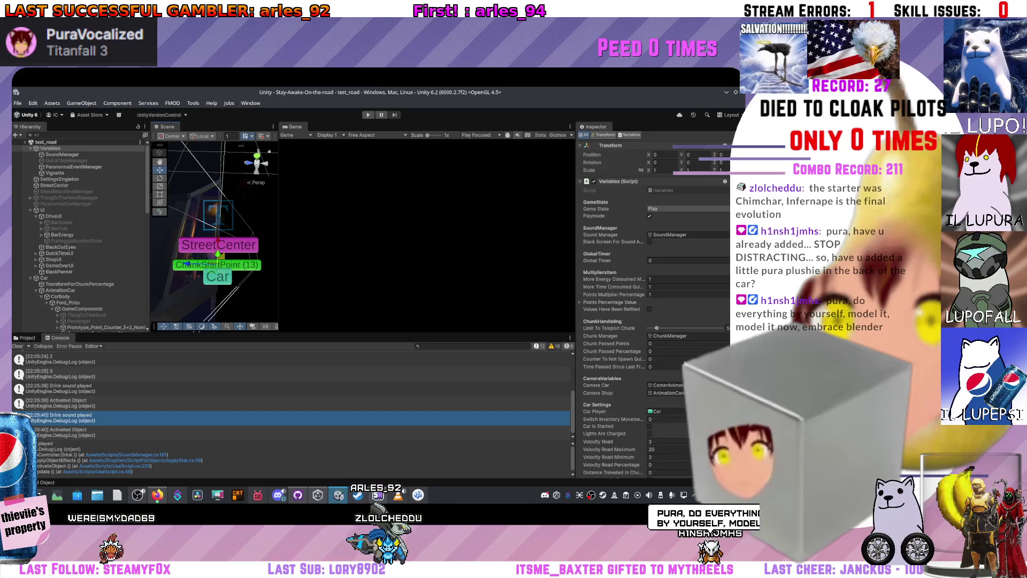
mouse_move(279, 231)
left_mouse_down()
mouse_move(363, 231)
mouse_move(219, 250)
mouse_move(282, 266)
left_mouse_up()
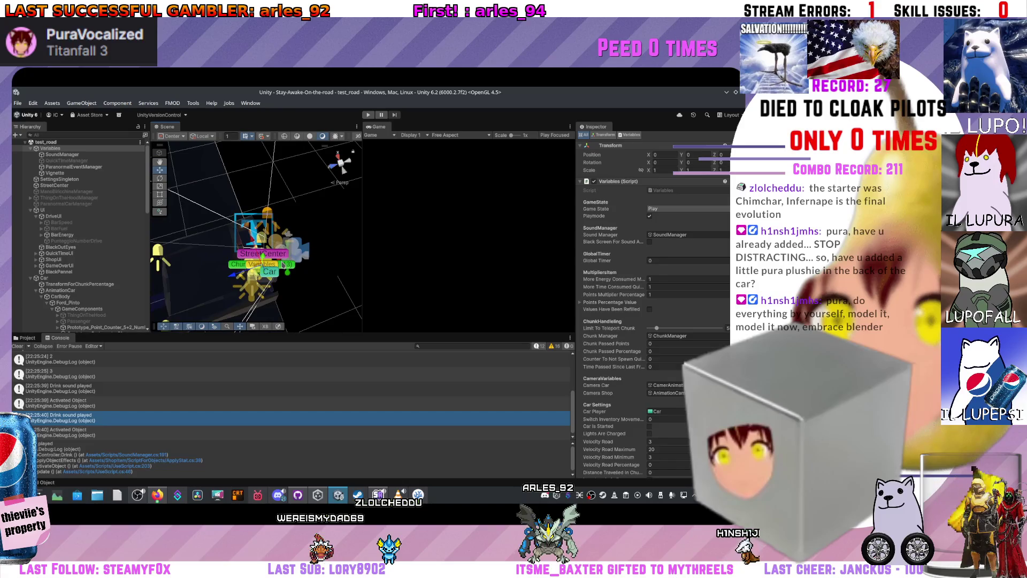
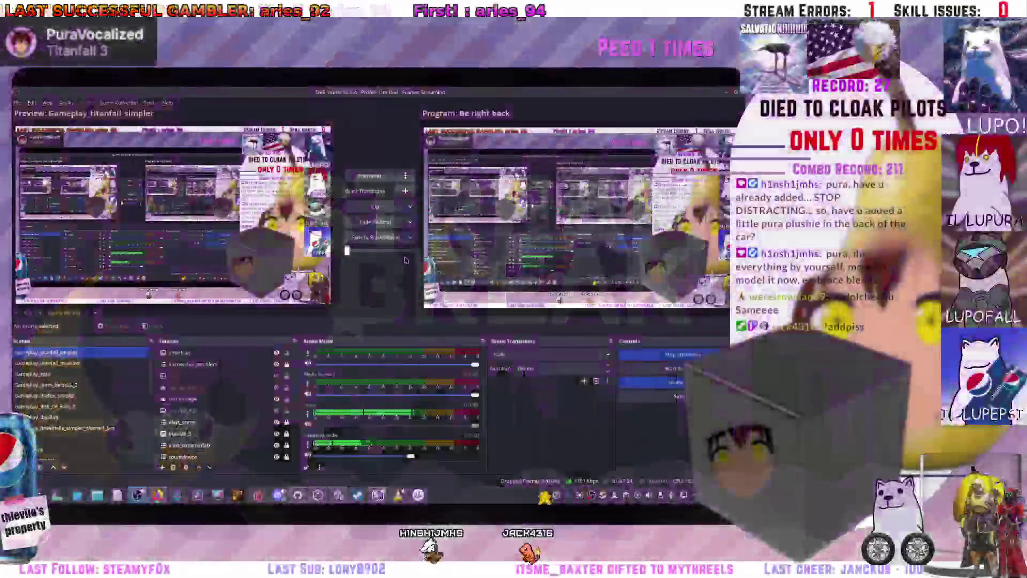
Preview the Gameplay_titanfall_simpler scene in OBS, then switch to the Unity editor
scroll(103, 370, "up", 3)
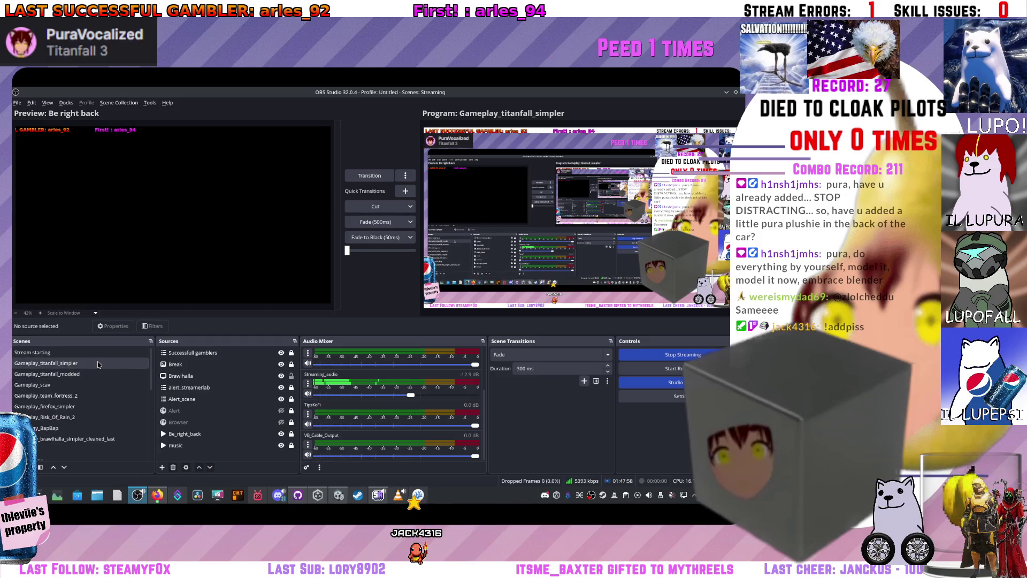
left_click(98, 364)
key("alt+Tab")
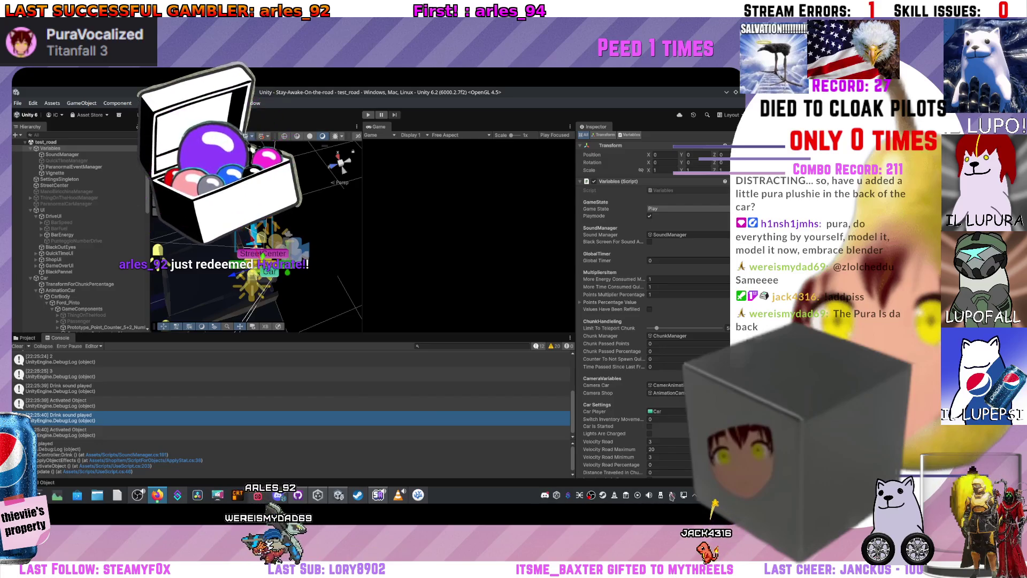
Zoom the Scene view out over the road layout and scroll the Hierarchy to the Shop's ObjectBeingSold
scroll(673, 496, "down", 2)
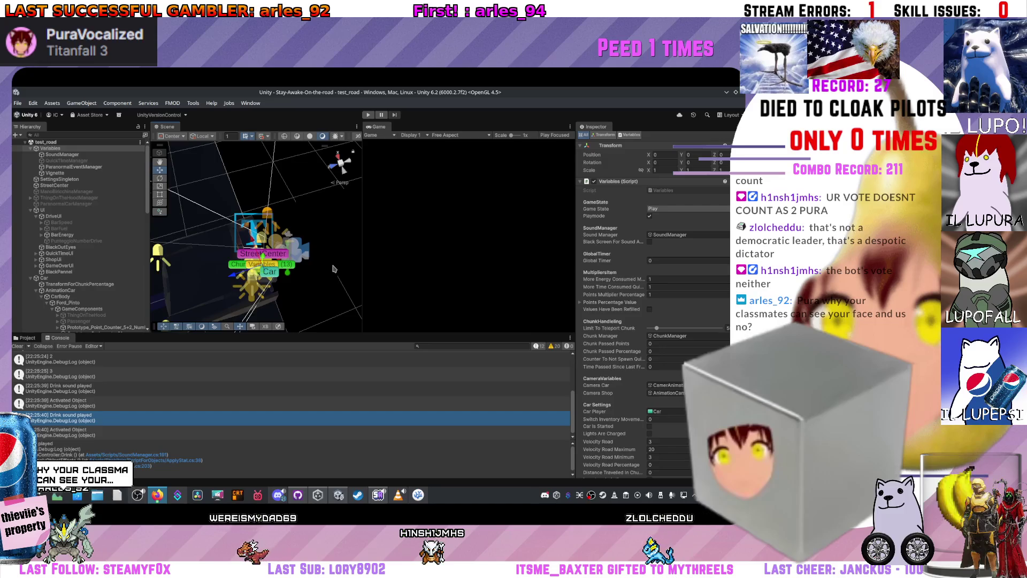
scroll(289, 265, "down", 3)
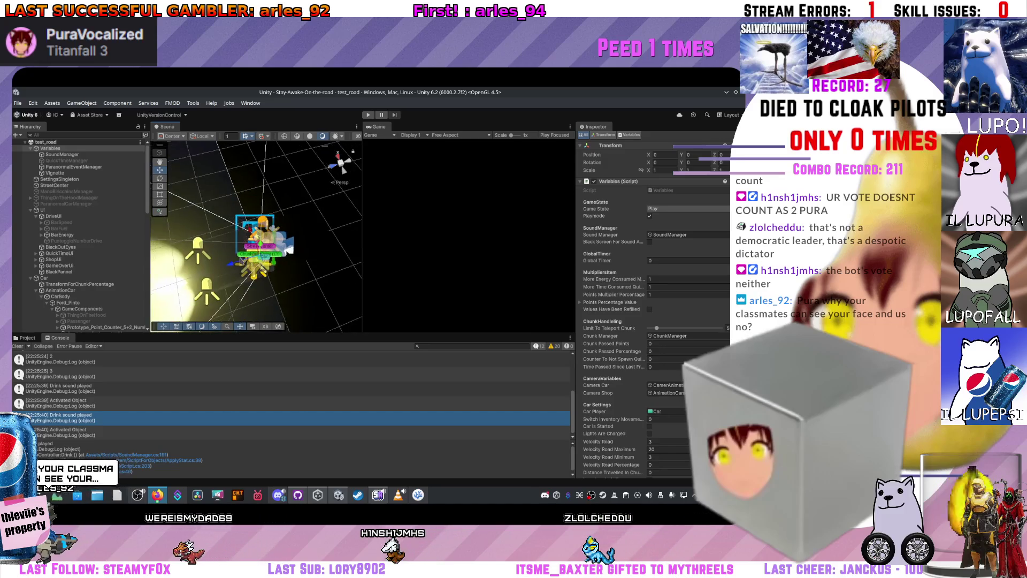
scroll(242, 261, "down", 5)
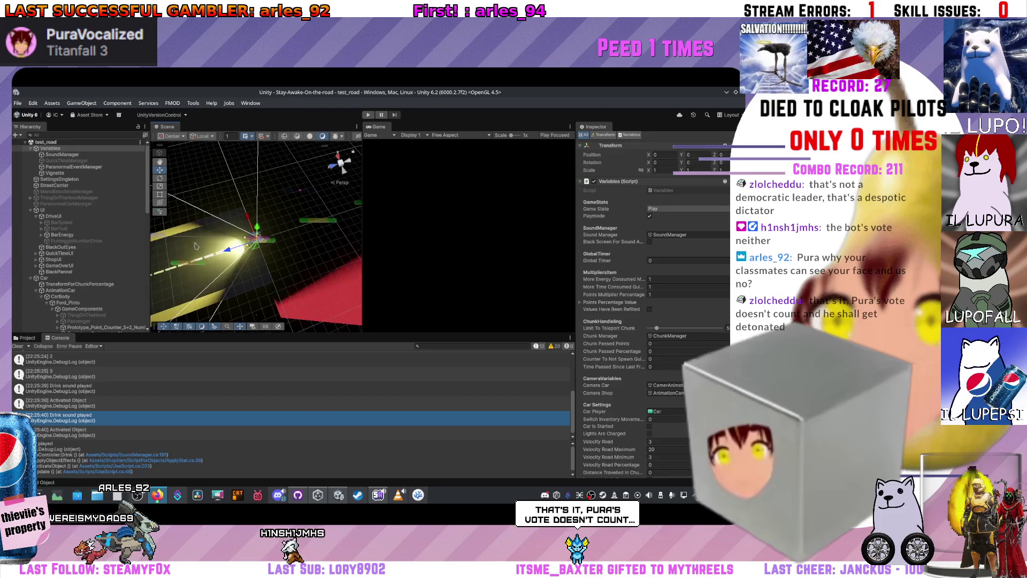
scroll(71, 240, "down", 15)
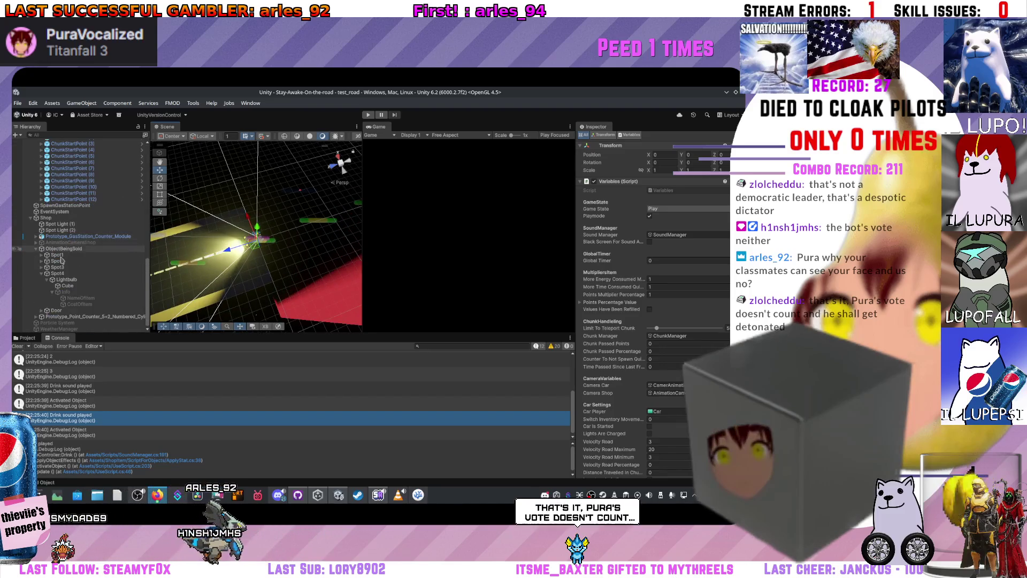
Select the Particle System in the Hierarchy to inspect it, then bring Streamer.bot forward
left_click(52, 322)
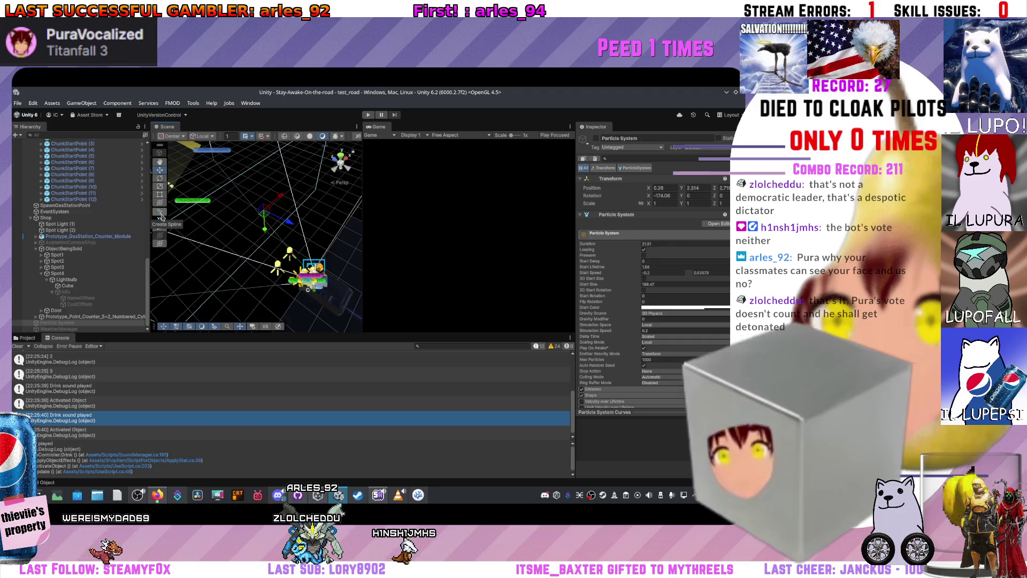
left_click(182, 506)
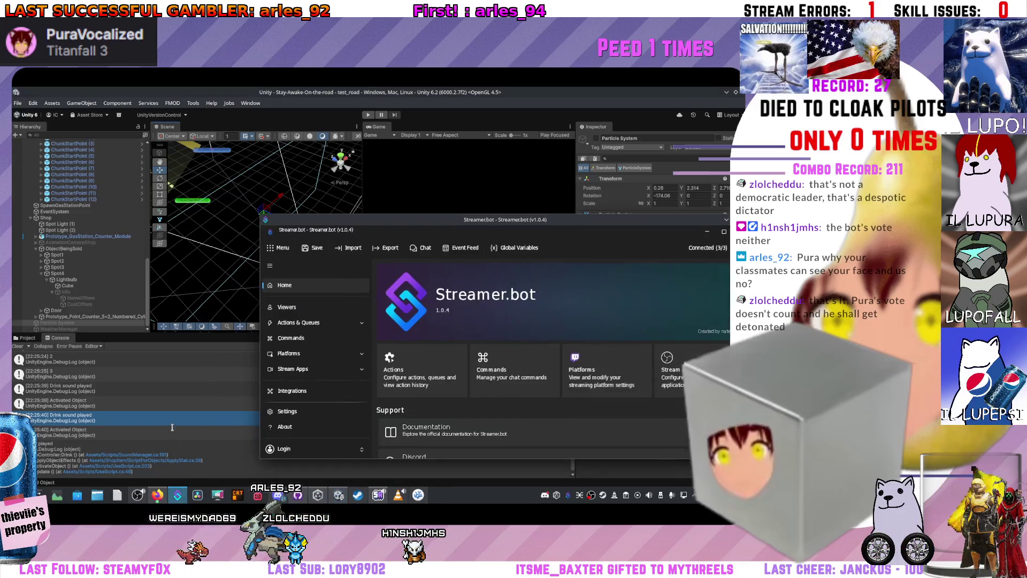
Bring the Streamer.bot window into view, filter Actions by 'expo', and open the explosion action
left_click(182, 505)
left_click(177, 495)
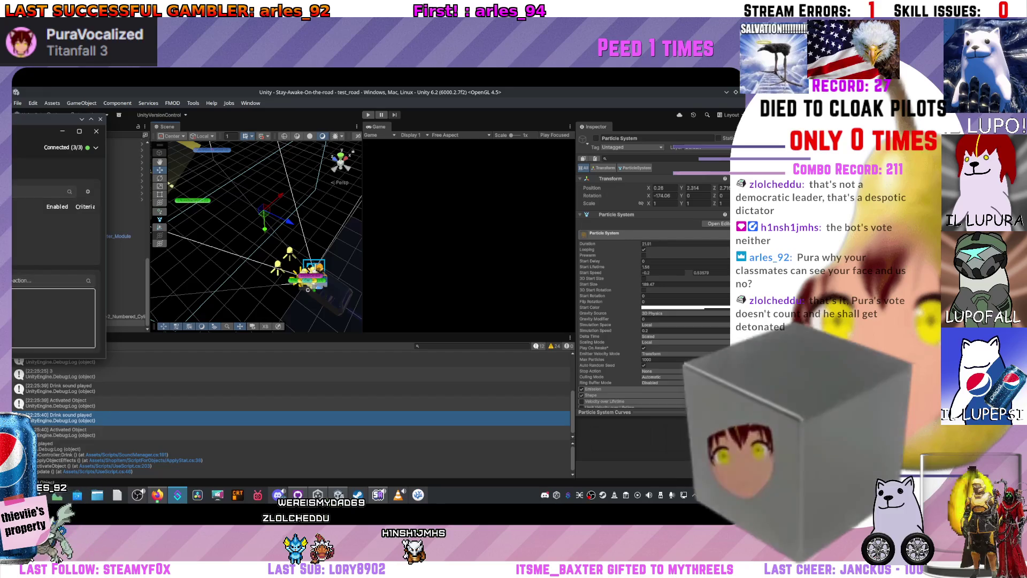
mouse_move(16, 115)
left_mouse_down()
mouse_move(327, 113)
mouse_move(290, 120)
left_mouse_up()
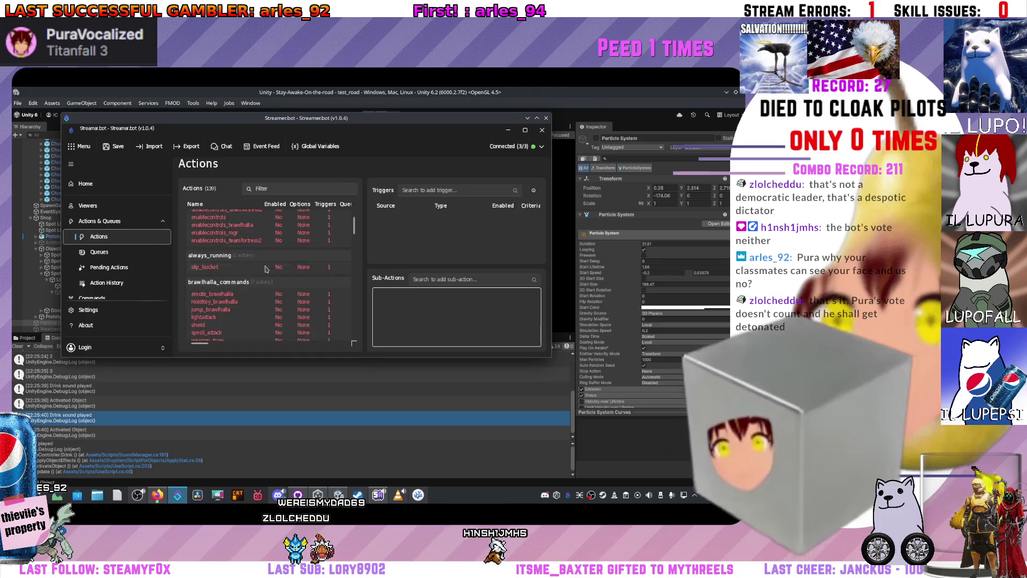
scroll(263, 257, "down", 10)
scroll(258, 287, "up", 10)
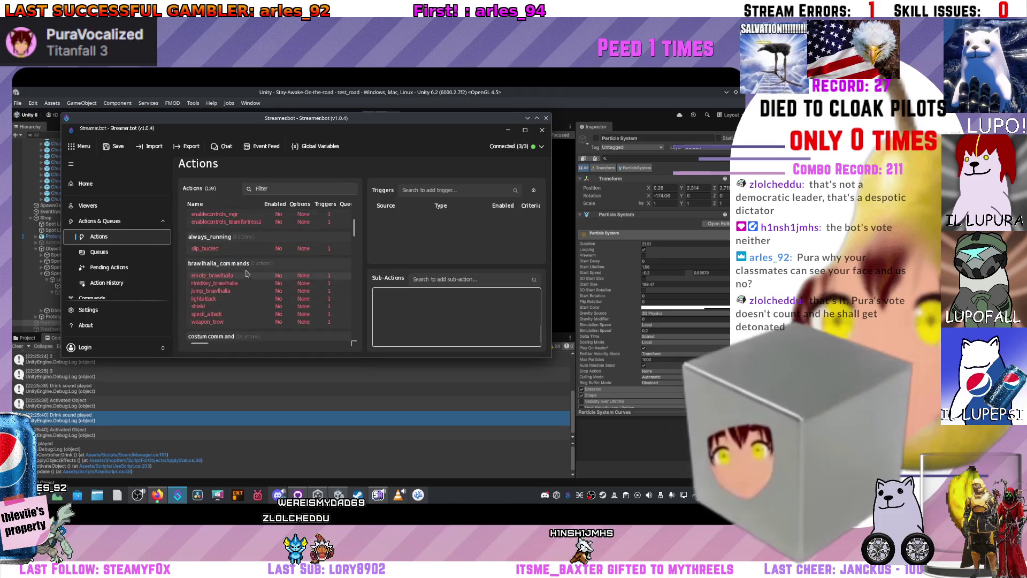
left_click(281, 188)
type("expo")
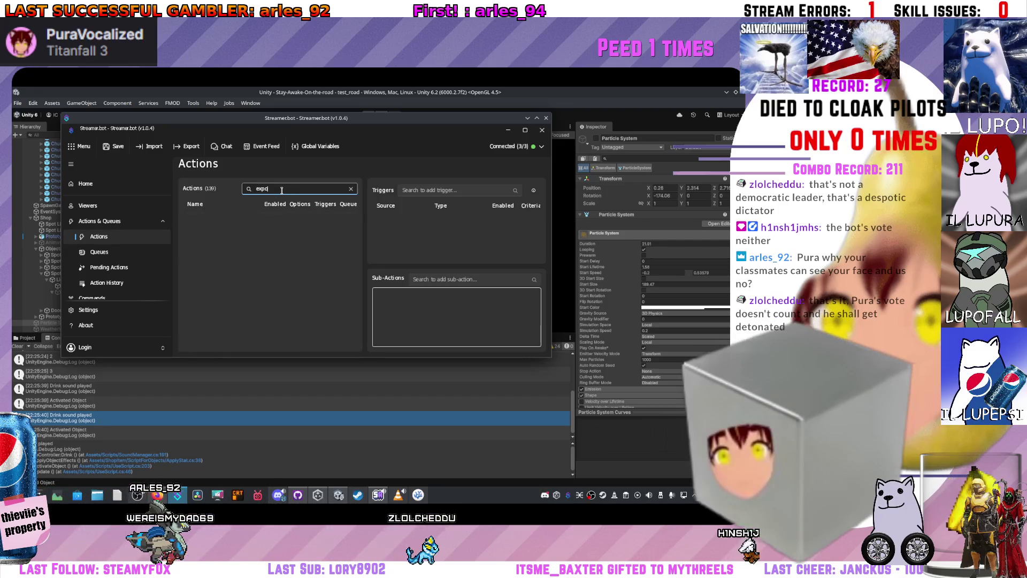
left_click(284, 231)
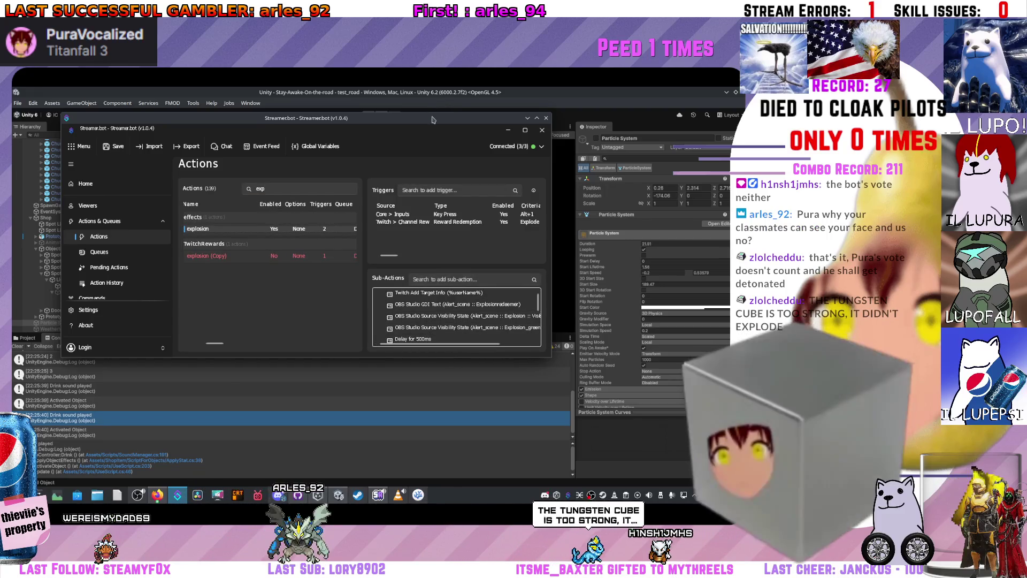
Maximize Streamer.bot, duplicate the hide-Vseeface sub-action, move the copy to fifth place, and open it
double_click(450, 117)
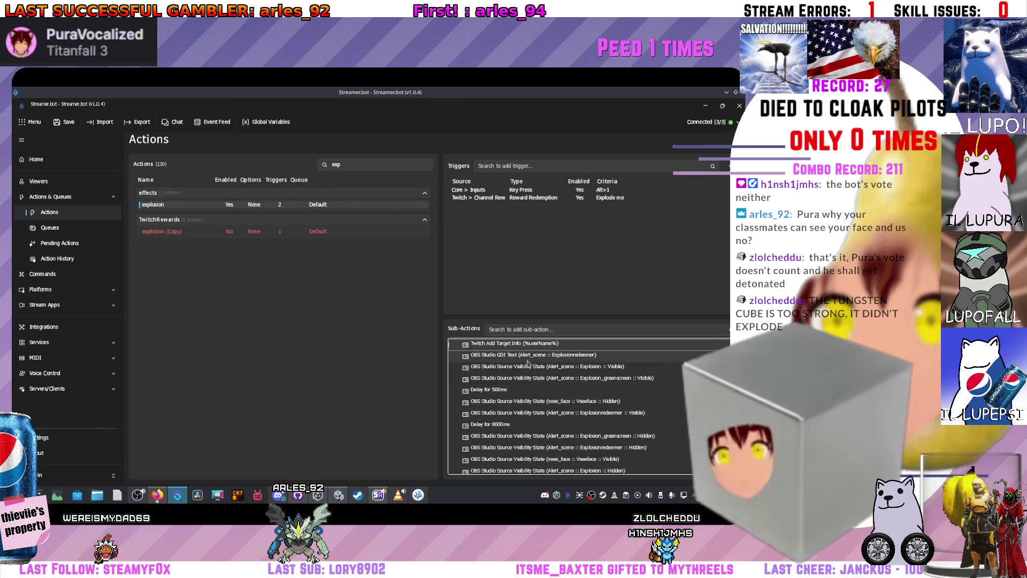
left_click(602, 371)
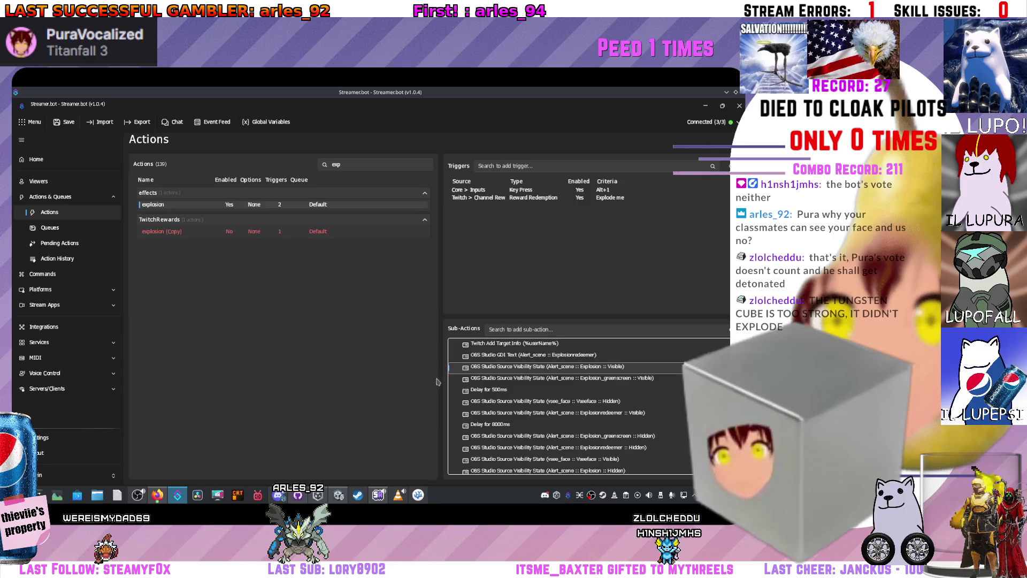
left_click(580, 380)
scroll(556, 378, "down", 1)
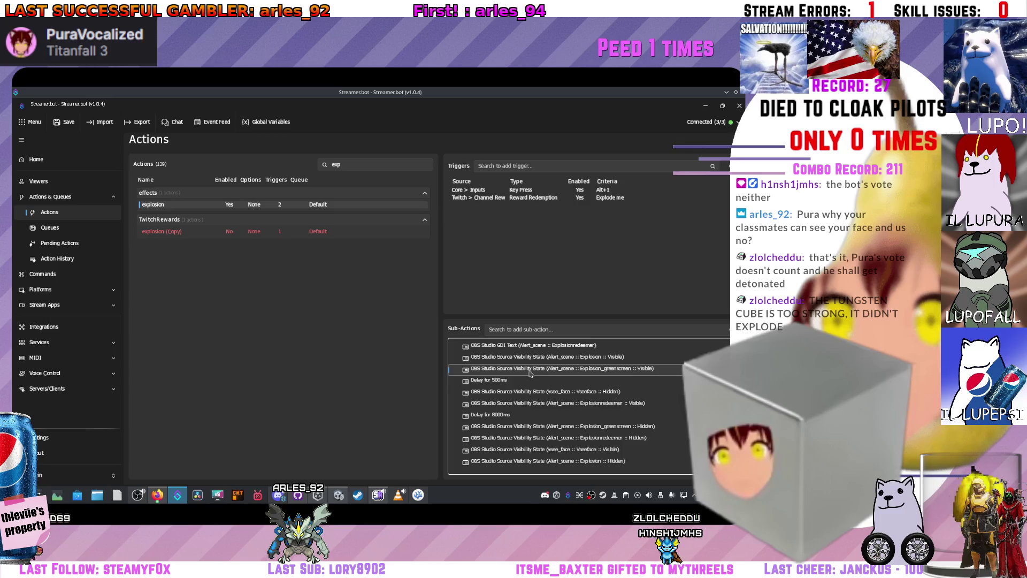
left_click(574, 395)
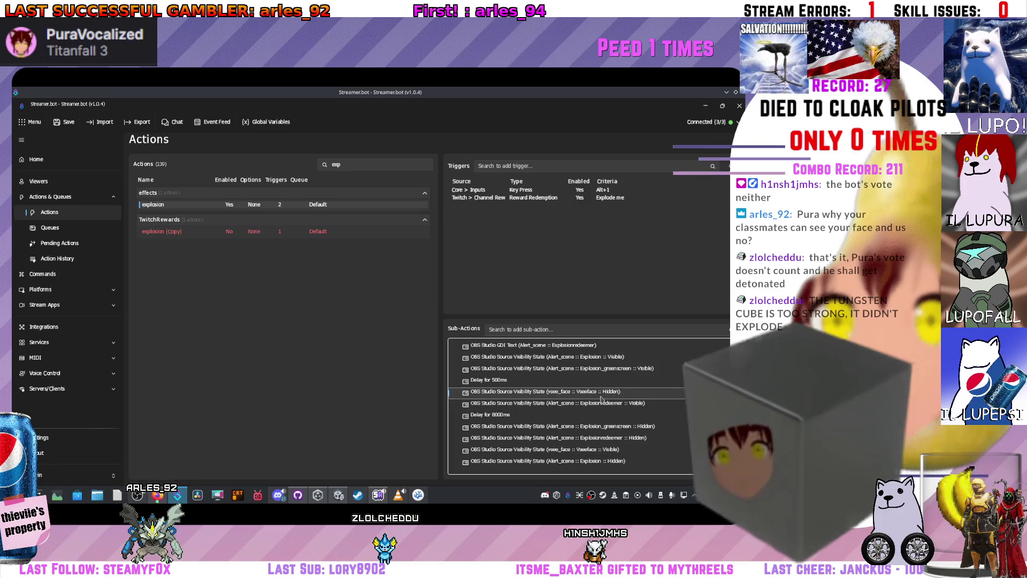
key("ctrl+v")
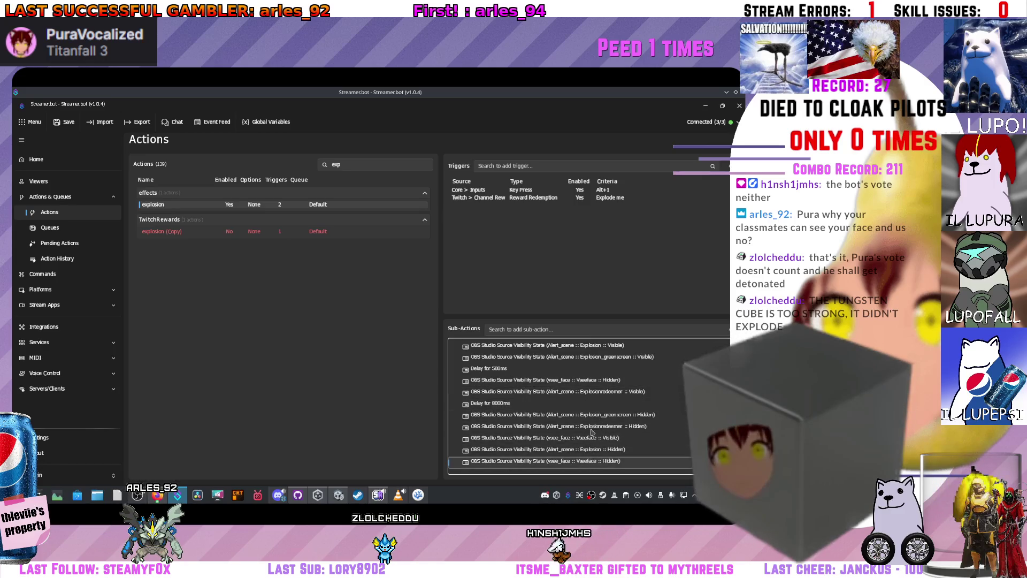
left_click_drag(597, 392, 596, 391)
double_click(572, 375)
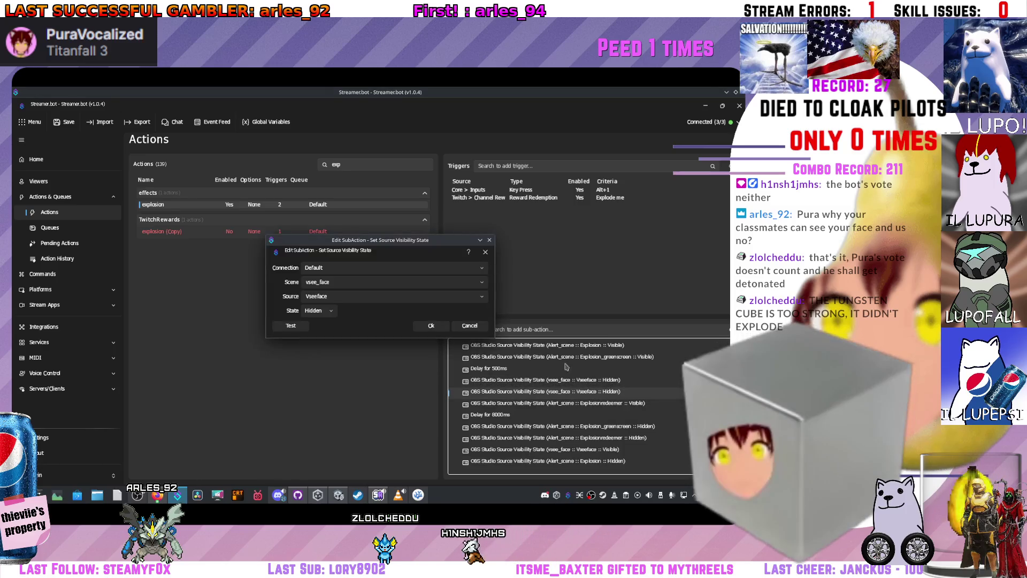
Make the copied sub-action hide the afton source in vsee_face, then return to Unity
left_click(480, 284)
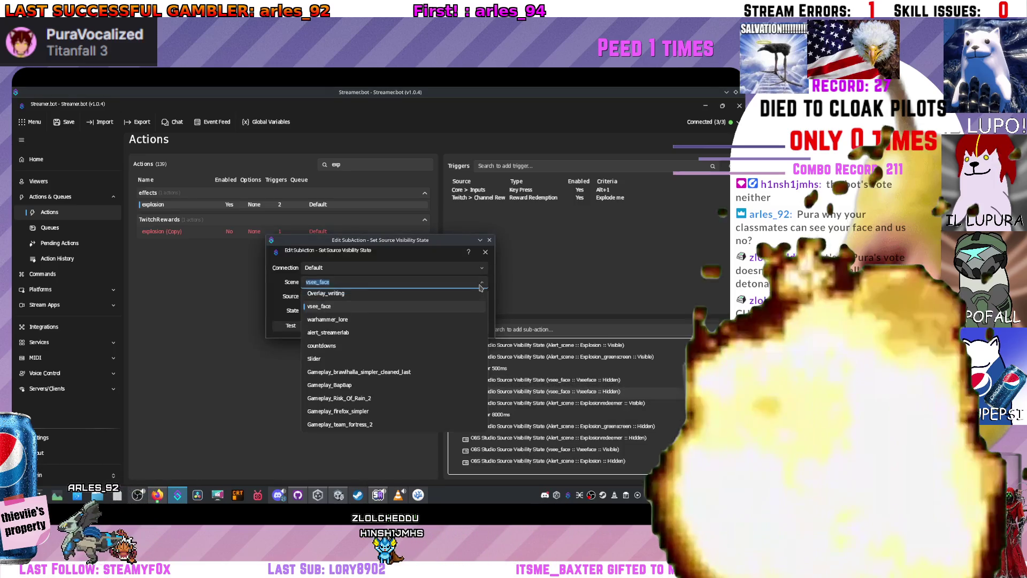
left_click(480, 286)
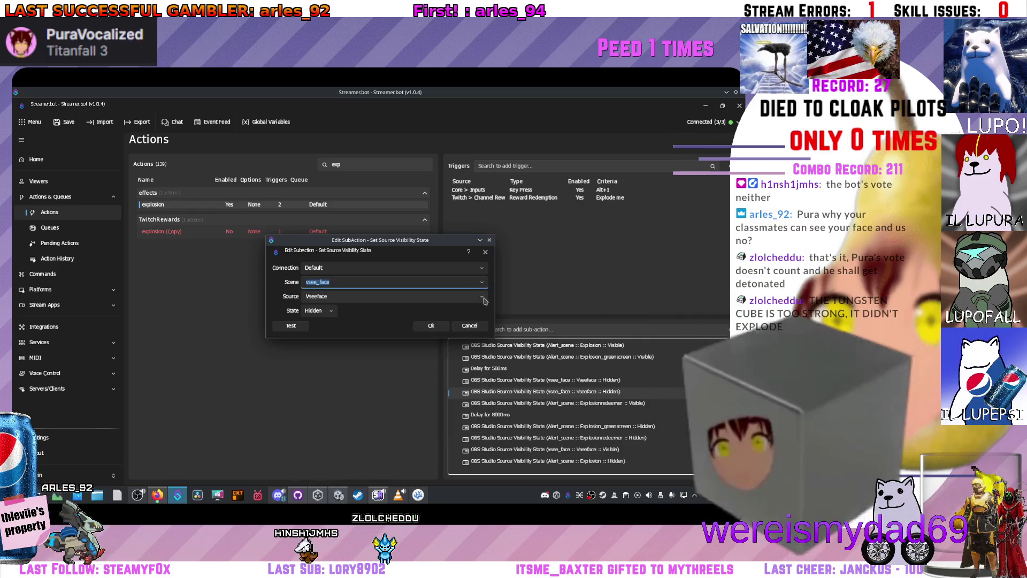
left_click(482, 299)
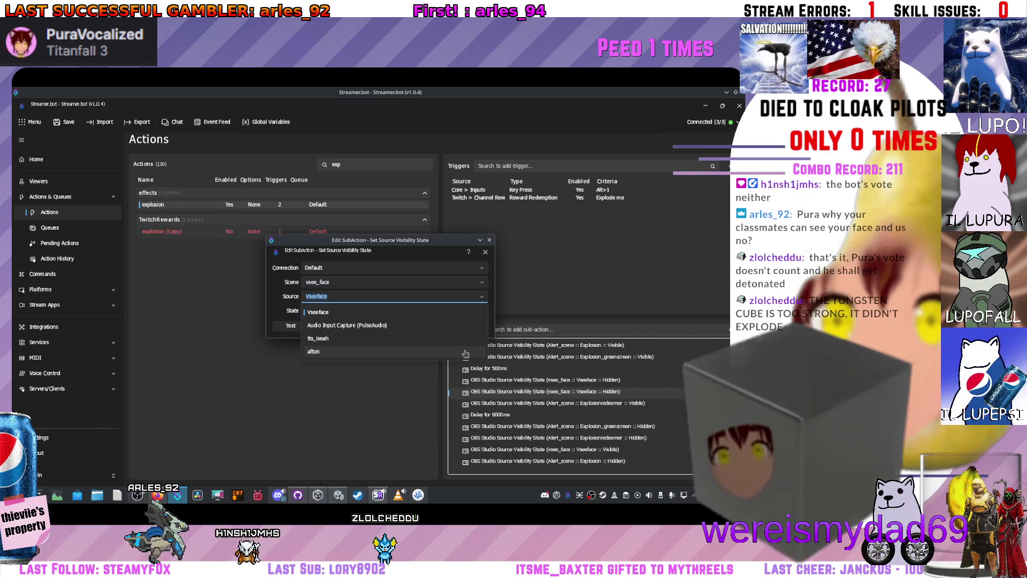
left_click(465, 352)
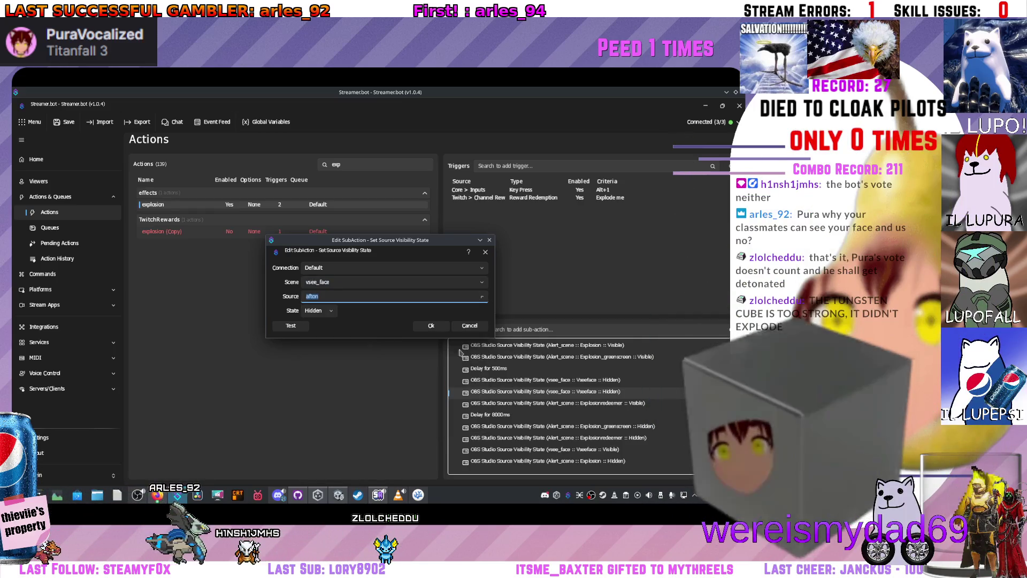
left_click(431, 326)
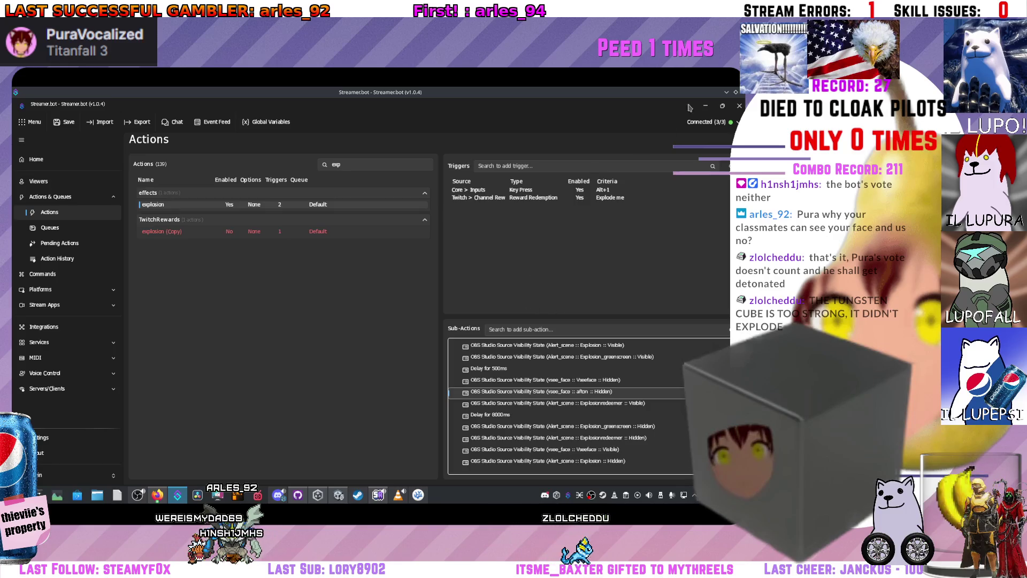
key("alt+Tab")
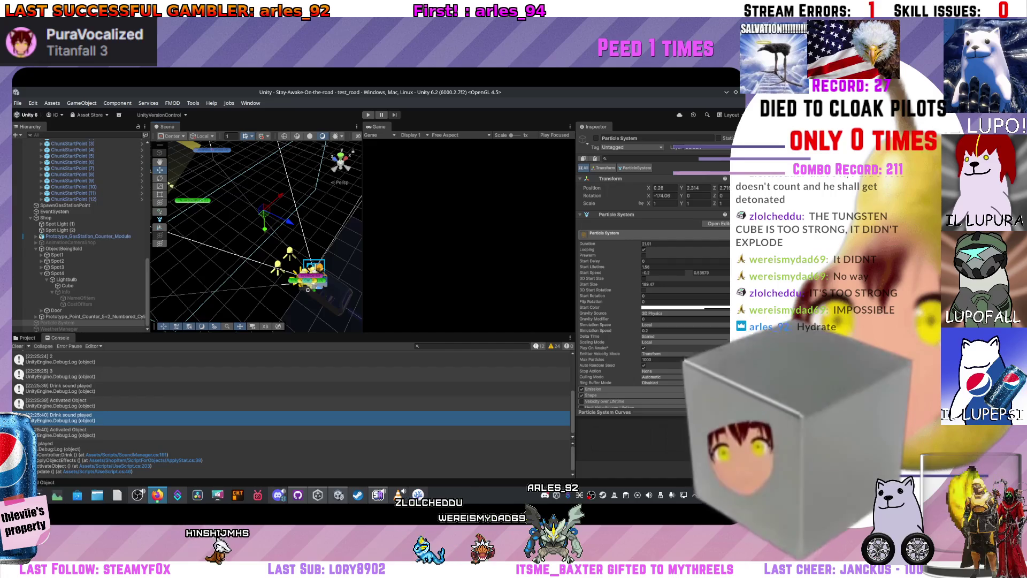
Select WeatherManager to show its Weather Manager script with the unassigned Sand Storm field
scroll(652, 294, "down", 5)
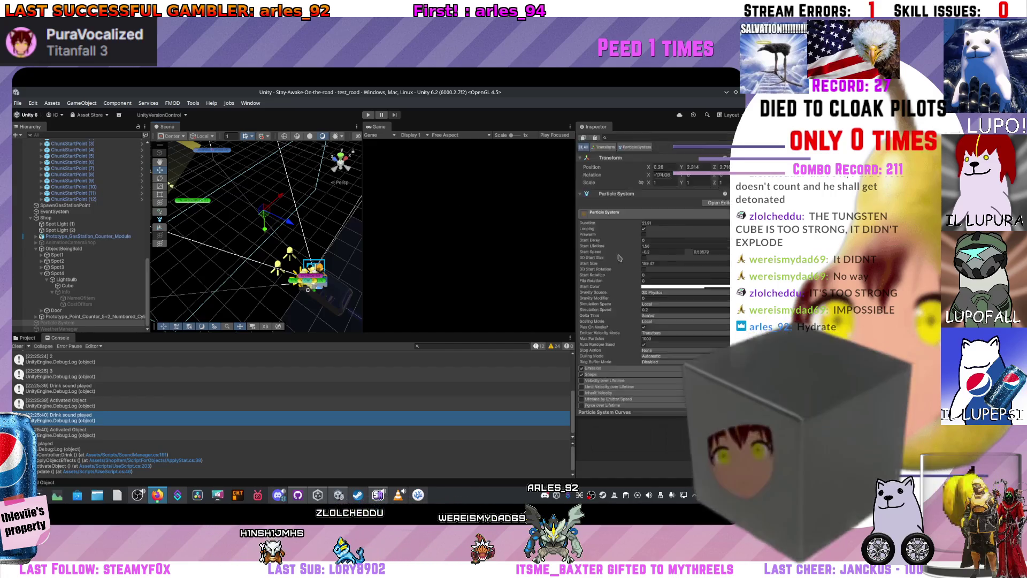
scroll(470, 276, "down", 2)
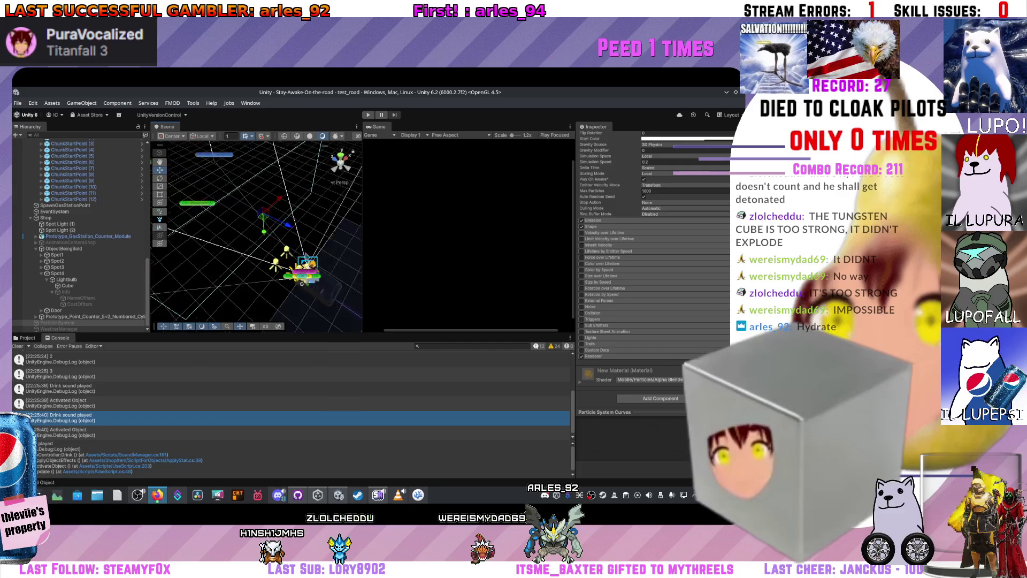
left_click(71, 329)
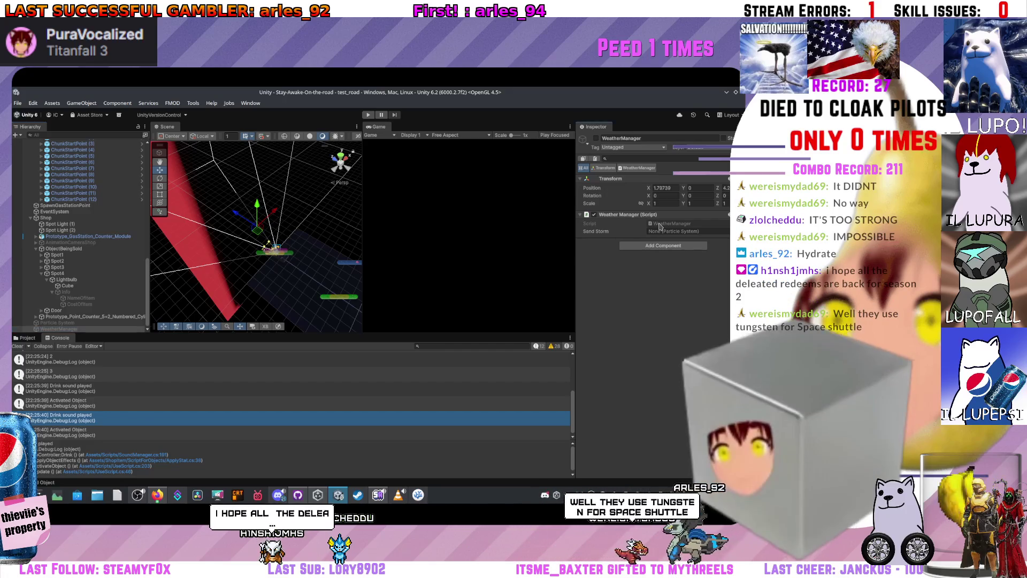
Open WeatherManager.cs in VSCodium, switch to Variables.cs, and search 'black' to find blackScreenForSoundActive
double_click(659, 225)
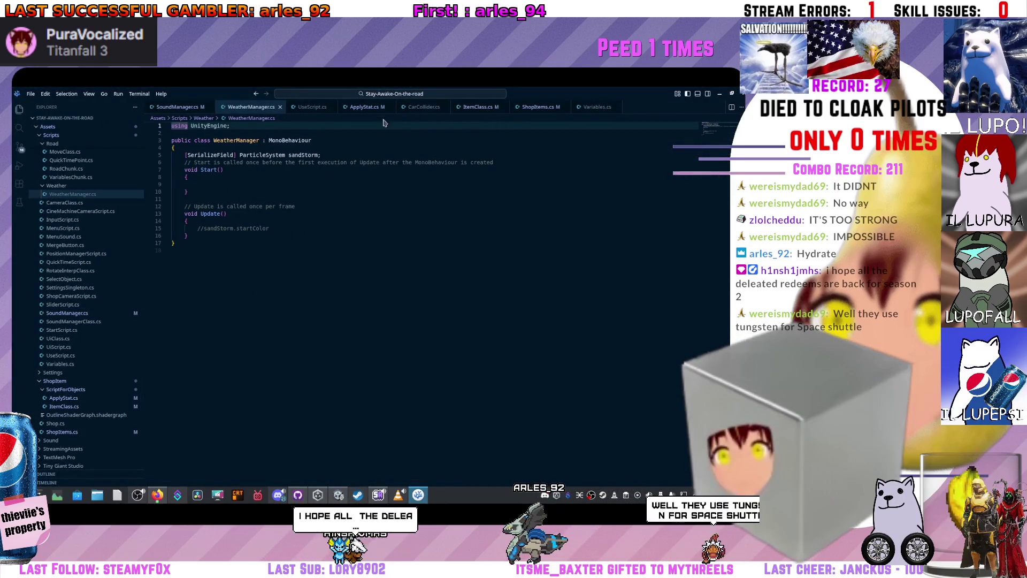
left_click(60, 364)
scroll(287, 313, "up", 5)
scroll(287, 313, "up", 10)
scroll(254, 268, "down", 7)
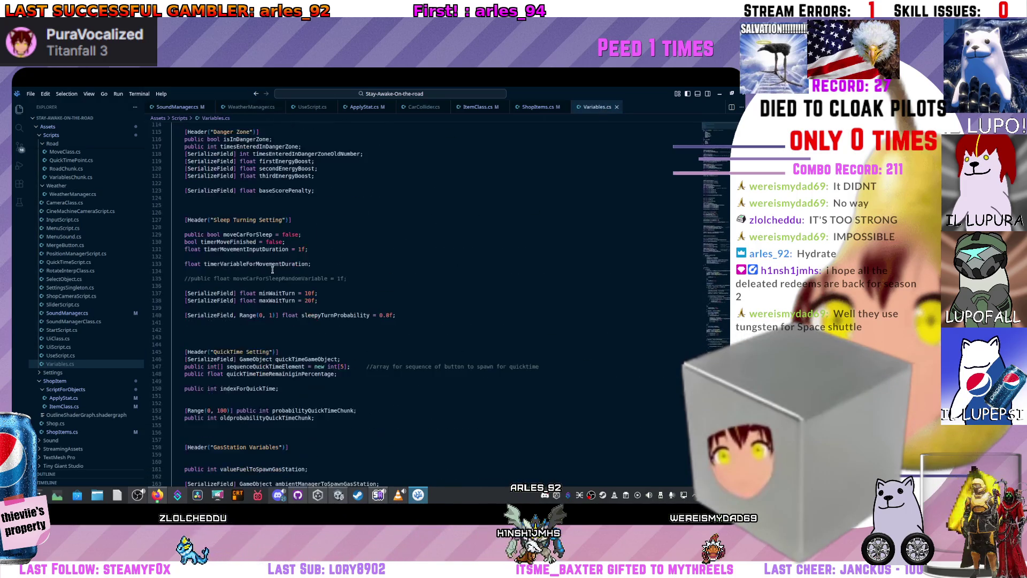
key("ctrl+f")
type("blackS")
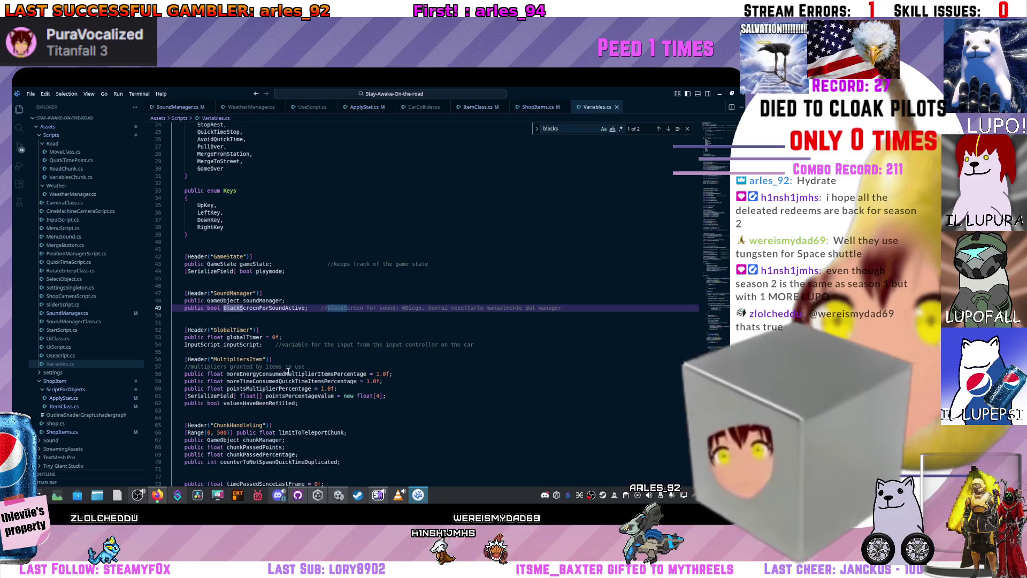
Scroll further down Variables.cs, then switch back to the Unity editor
scroll(288, 372, "down", 5)
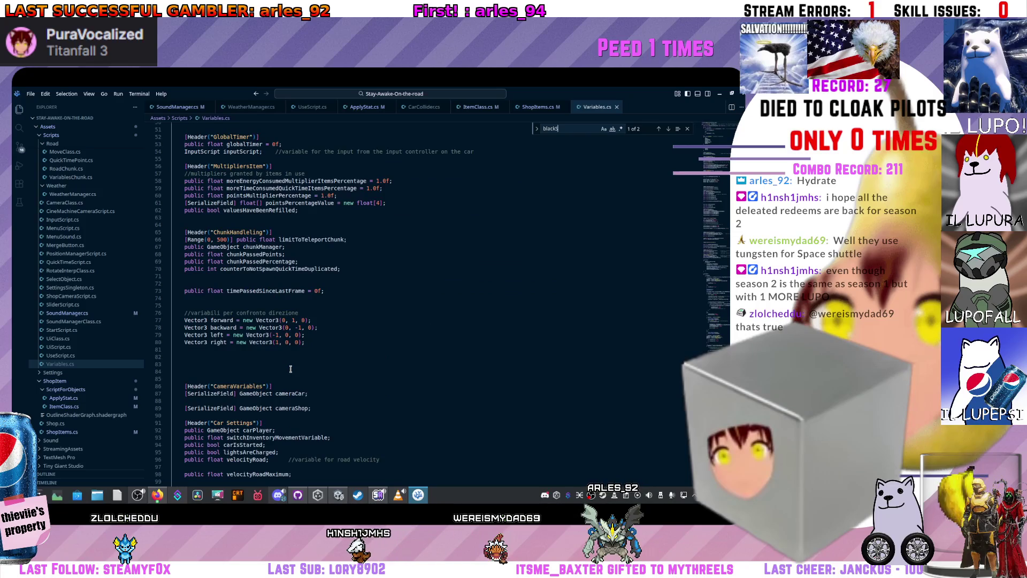
key("alt+Tab")
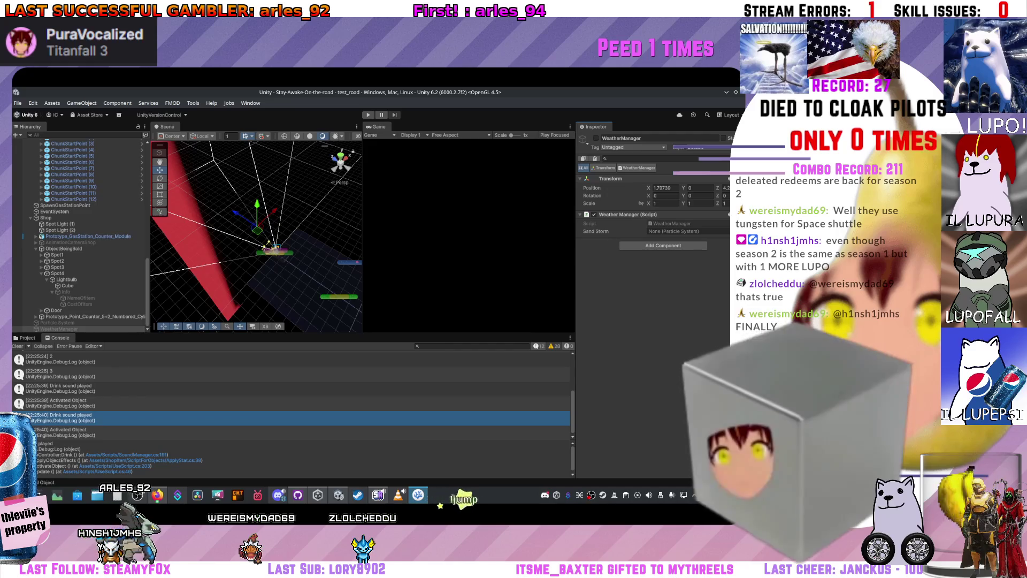
Return to VSCodium and scroll Variables.cs to the CameraVariables, Car Settings and Danger Zone declarations
key("alt+Tab")
scroll(508, 217, "down", 5)
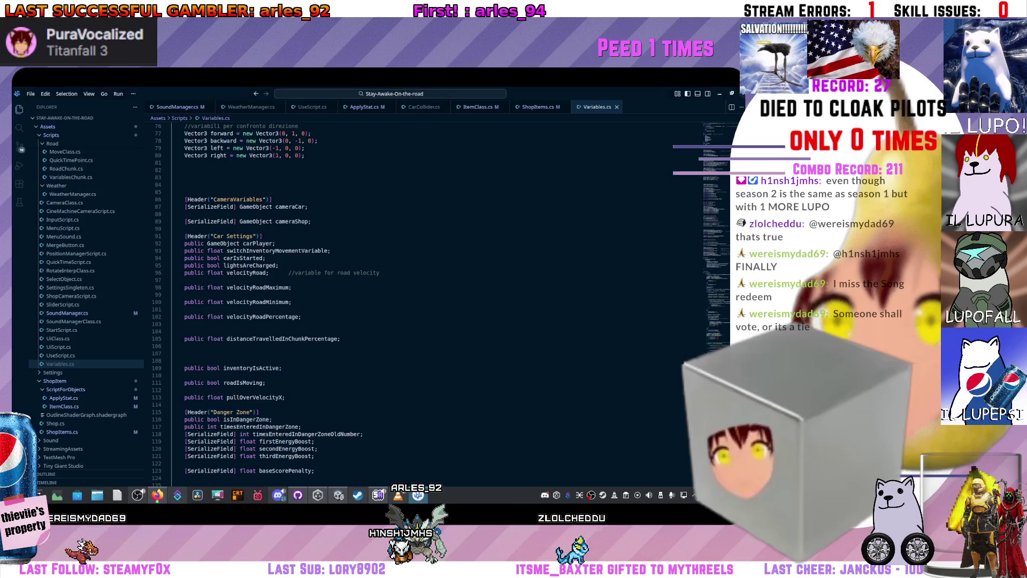
Review WeatherManager.cs: the empty Start method, its comment, line 15, and the Weather breadcrumb files
key("alt+Tab")
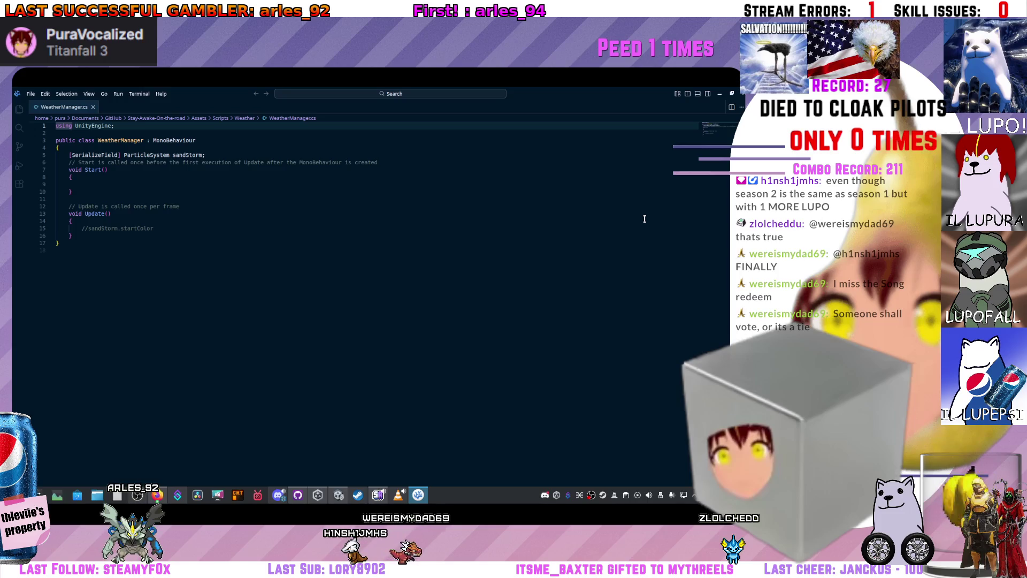
scroll(631, 161, "down", 5)
scroll(655, 172, "up", 5)
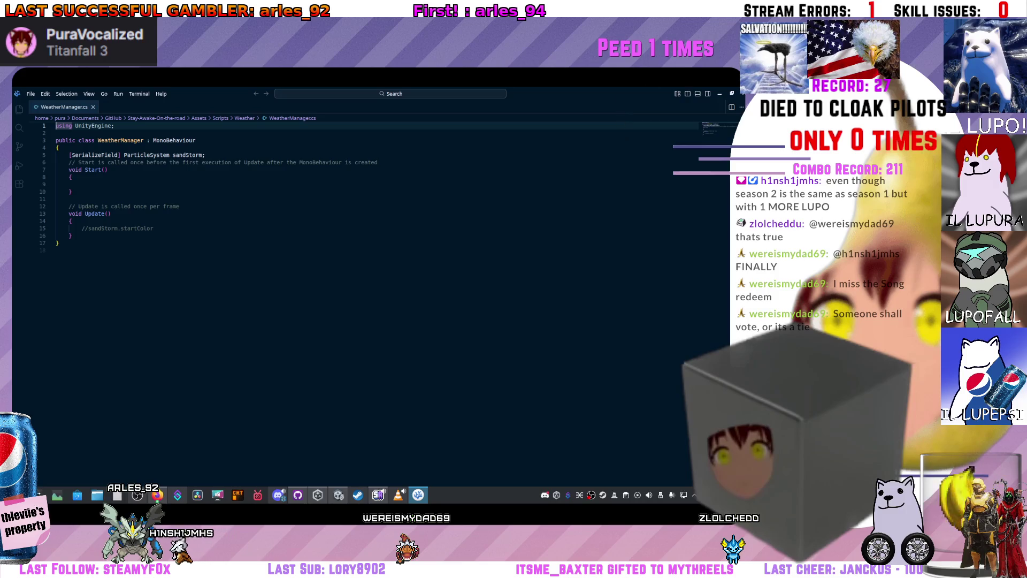
left_click(137, 177)
left_click(147, 161)
double_click(86, 229)
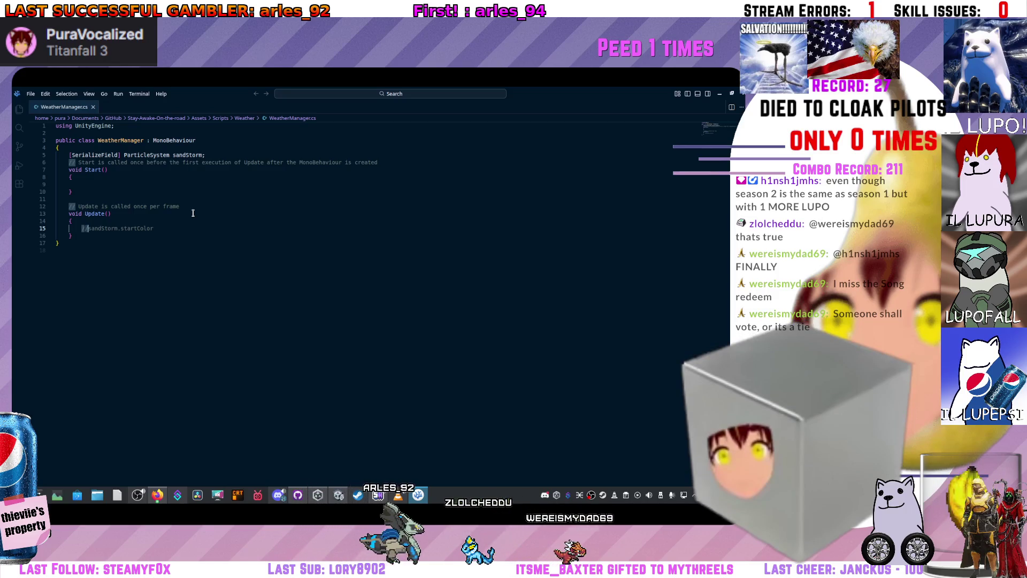
left_click(245, 117)
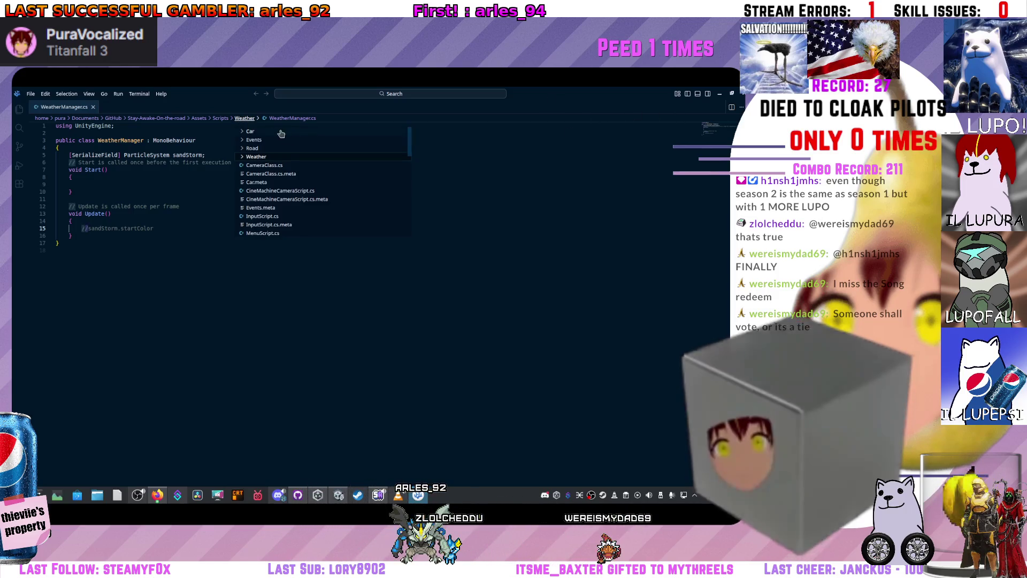
Close the Weather folder list and minimise VSCodium so Unity is in front again
left_click(428, 125)
left_click(719, 94)
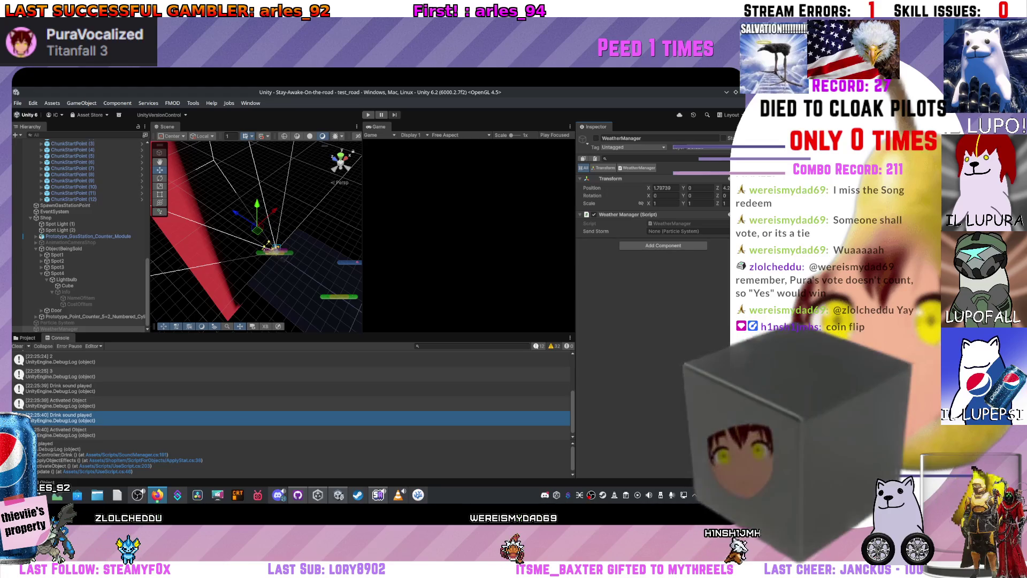
In Edit > Preferences > External Tools, choose Browse... from the External Script Editor dropdown
left_click(32, 103)
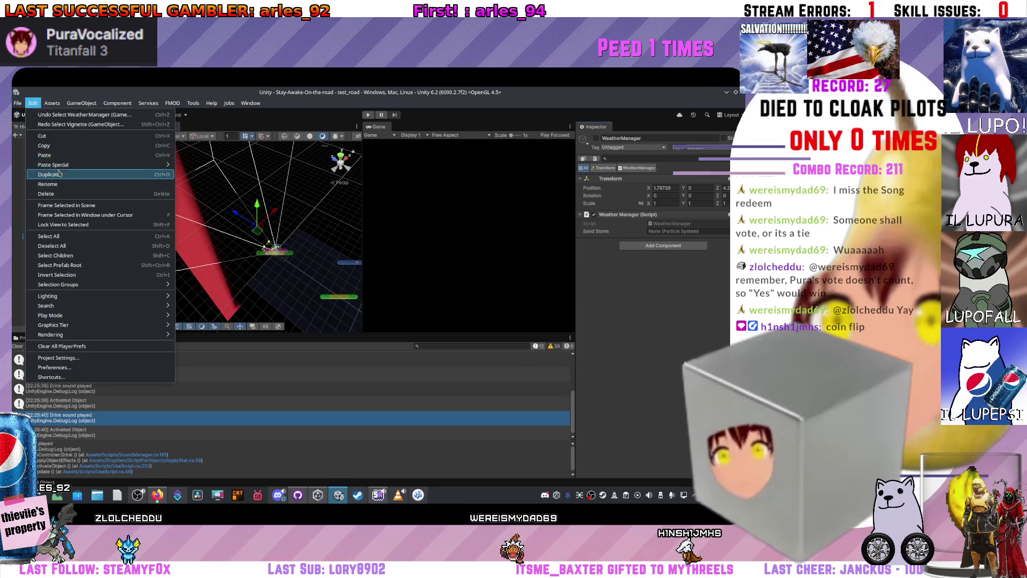
left_click(53, 367)
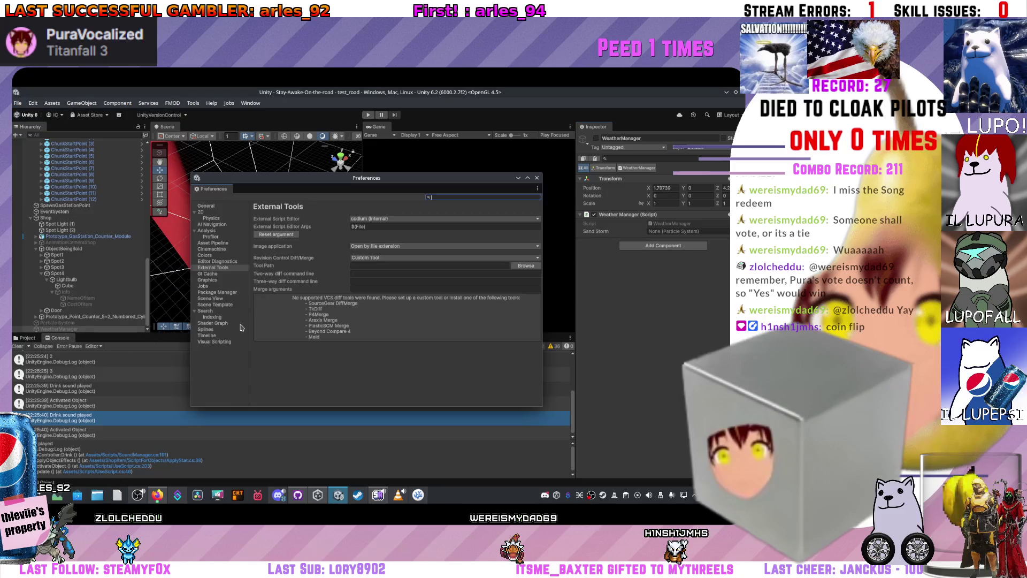
left_click(367, 220)
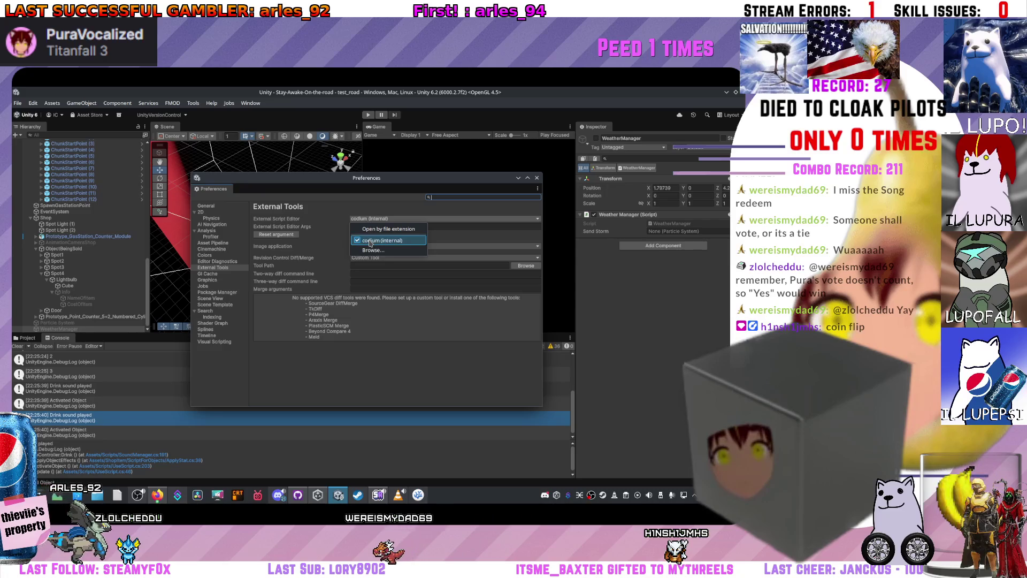
left_click(368, 251)
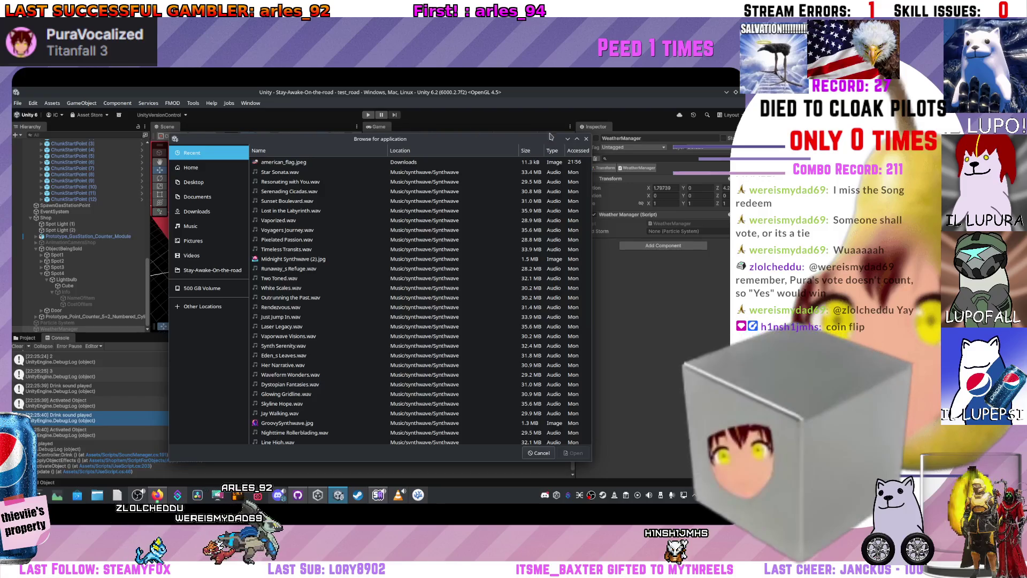
Cancel the Browse for application dialog, keeping codium as the external script editor
left_click(587, 139)
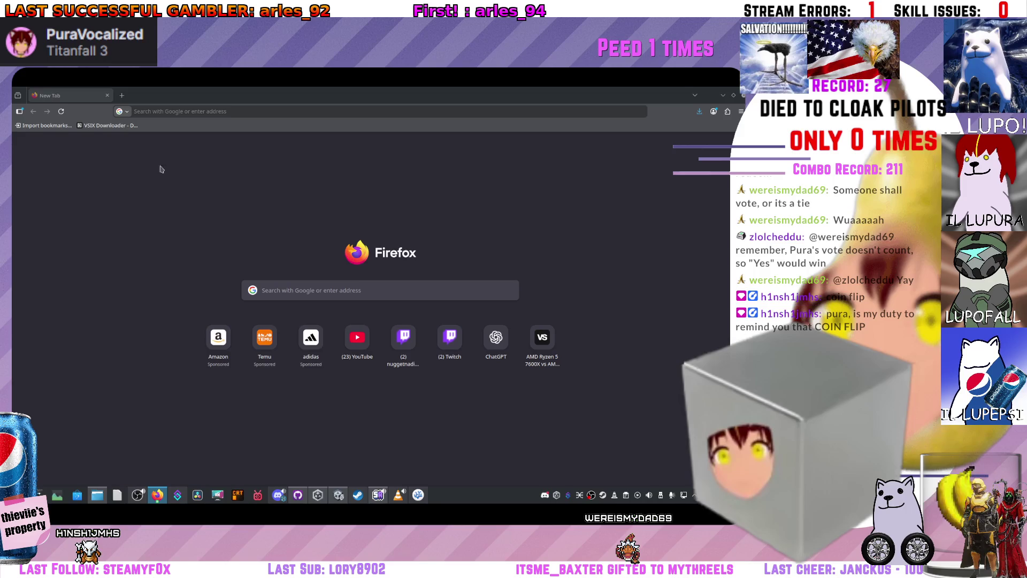
Dismiss the address suggestions on Firefox's new tab and focus the address bar for a search
left_click(173, 112)
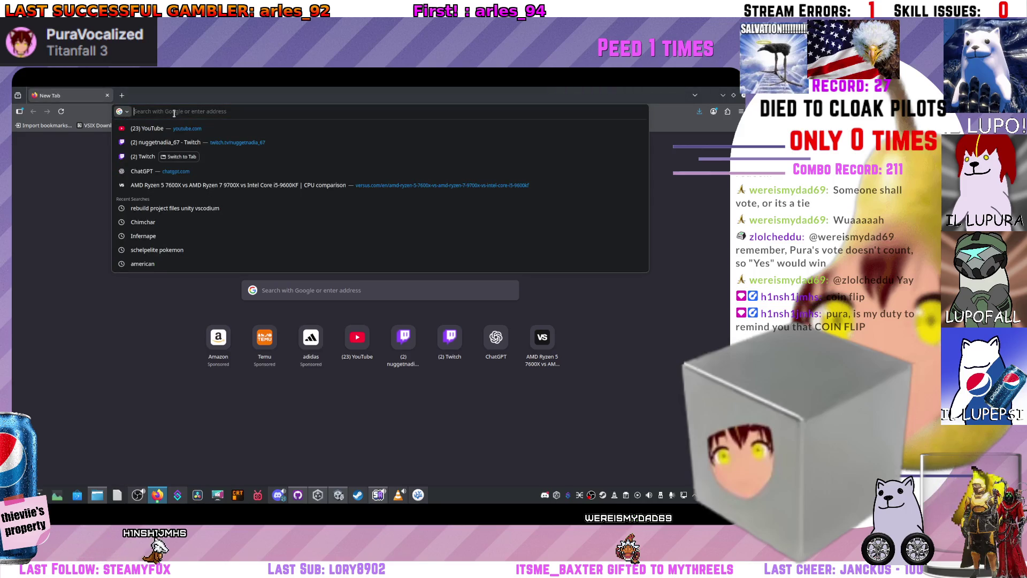
left_click(98, 145)
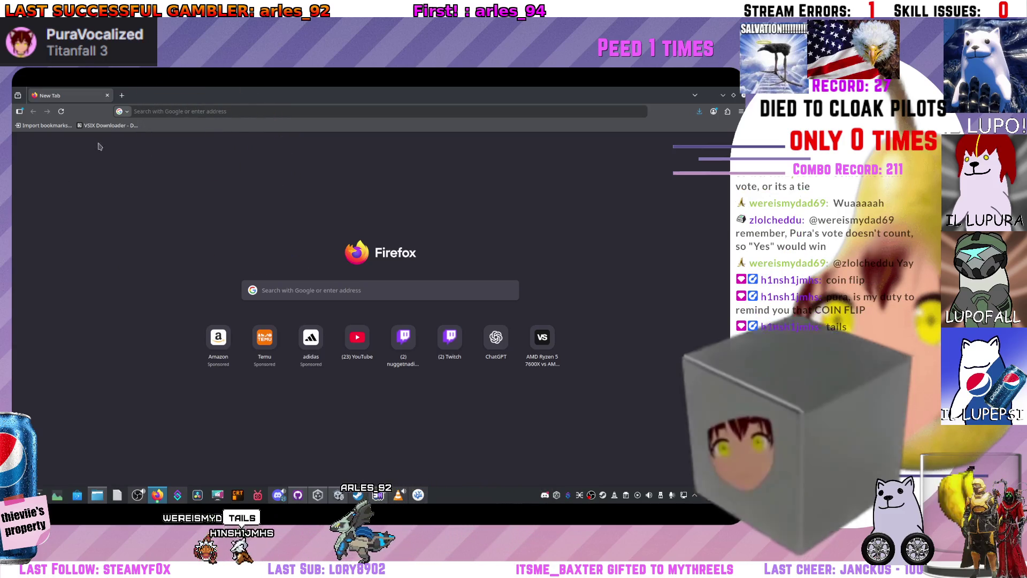
left_click(163, 111)
Search Firefox for 'coinflip' and scroll through the results
type("coin")
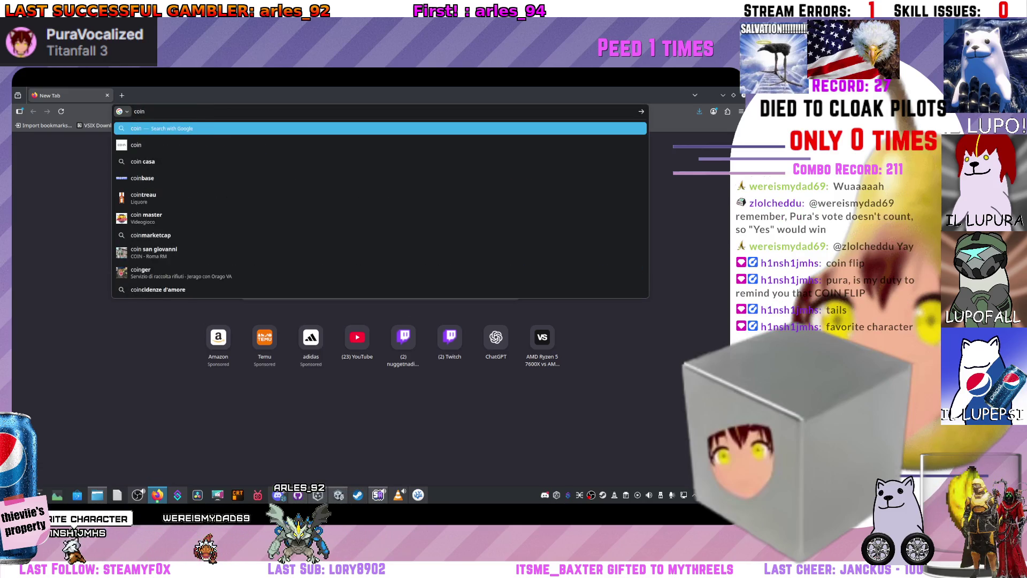
type("flip")
key("Return")
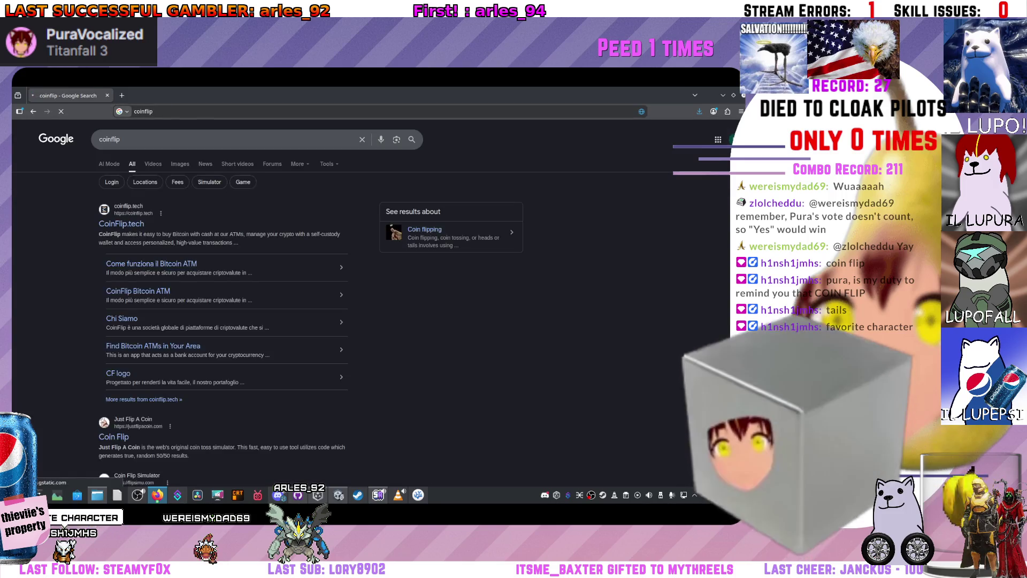
scroll(159, 228, "down", 1)
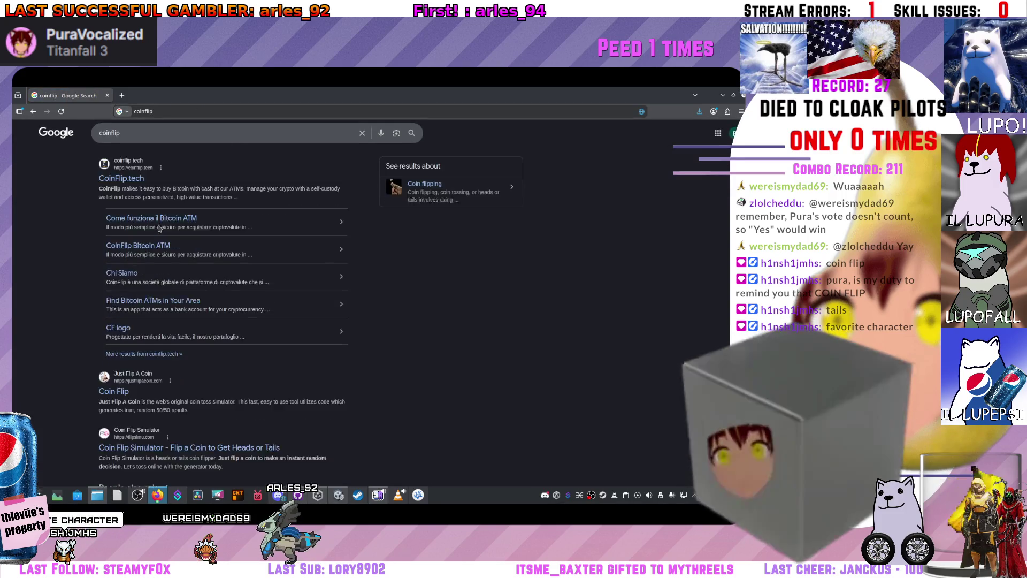
scroll(127, 335, "down", 3)
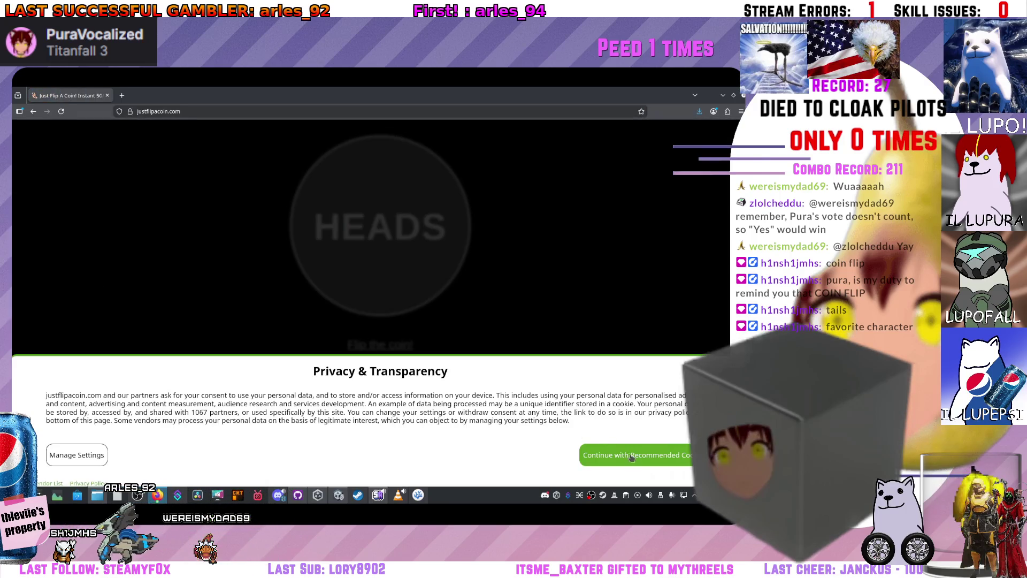
On Just Flip A Coin, accept the cookie notice, flip to HEADS and colour the coin red
left_click(630, 456)
left_click(403, 249)
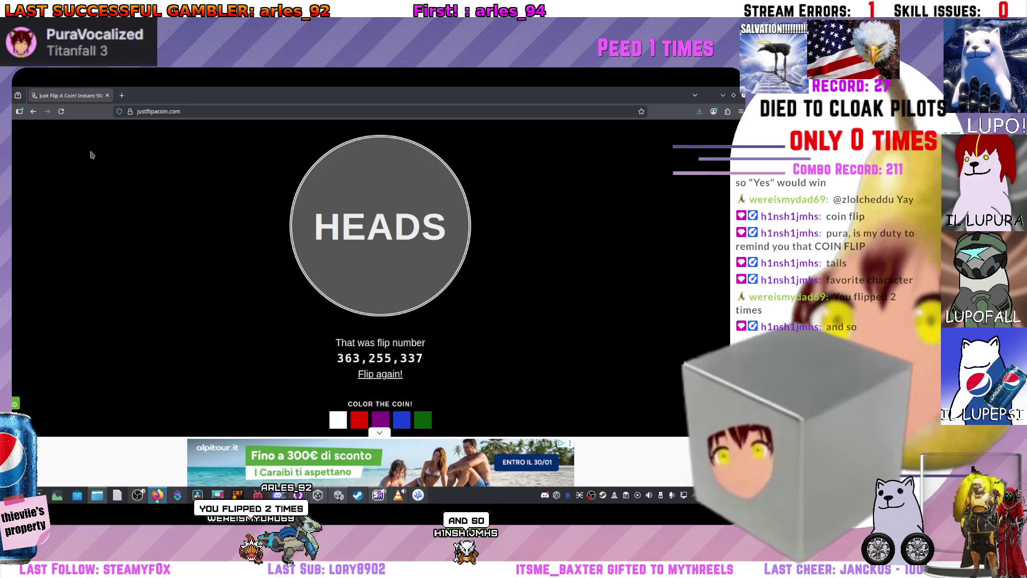
left_click(359, 419)
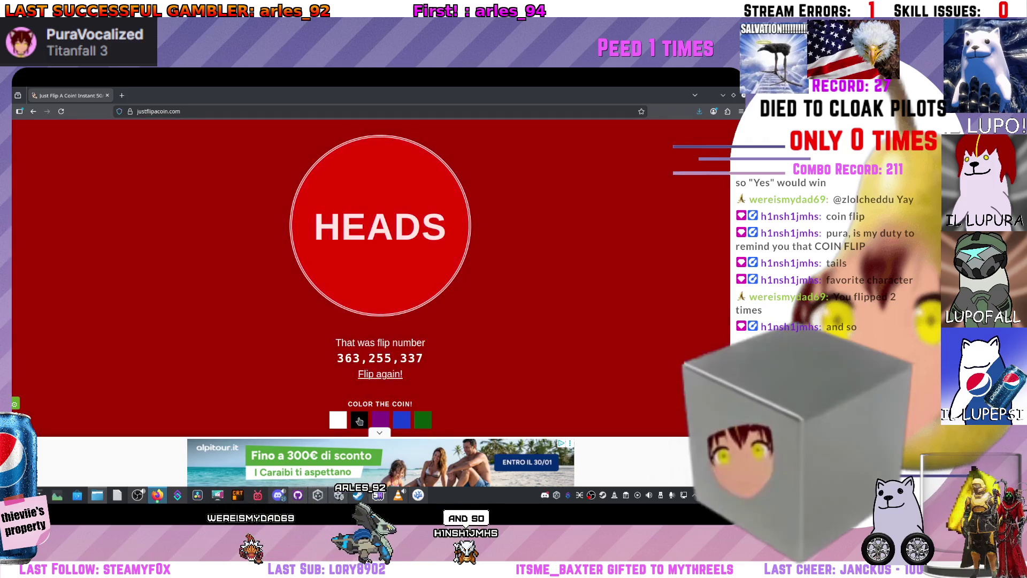
Apply the white then black coin swatches to undo the red, then switch back to Unity
left_click(345, 421)
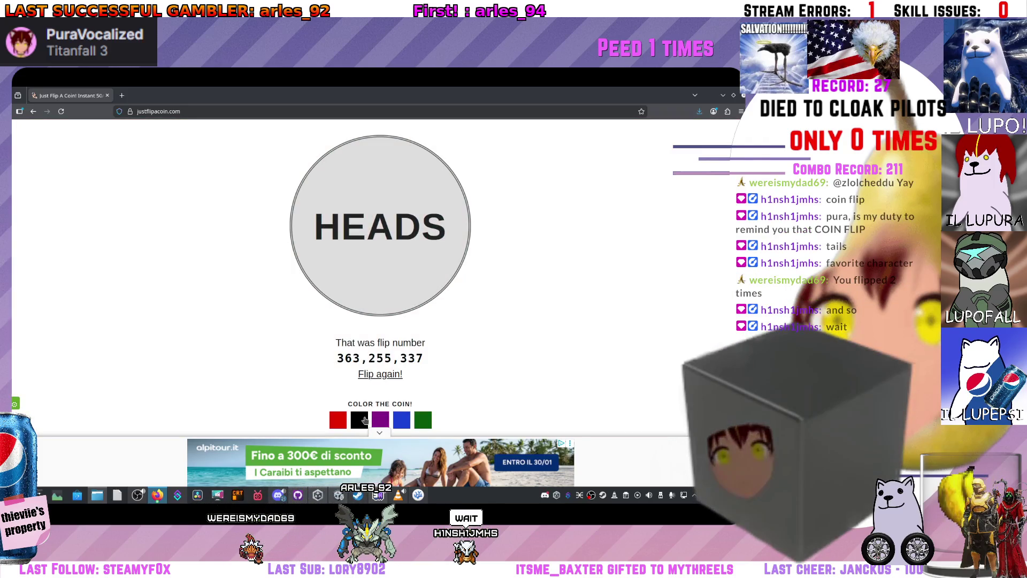
left_click(362, 421)
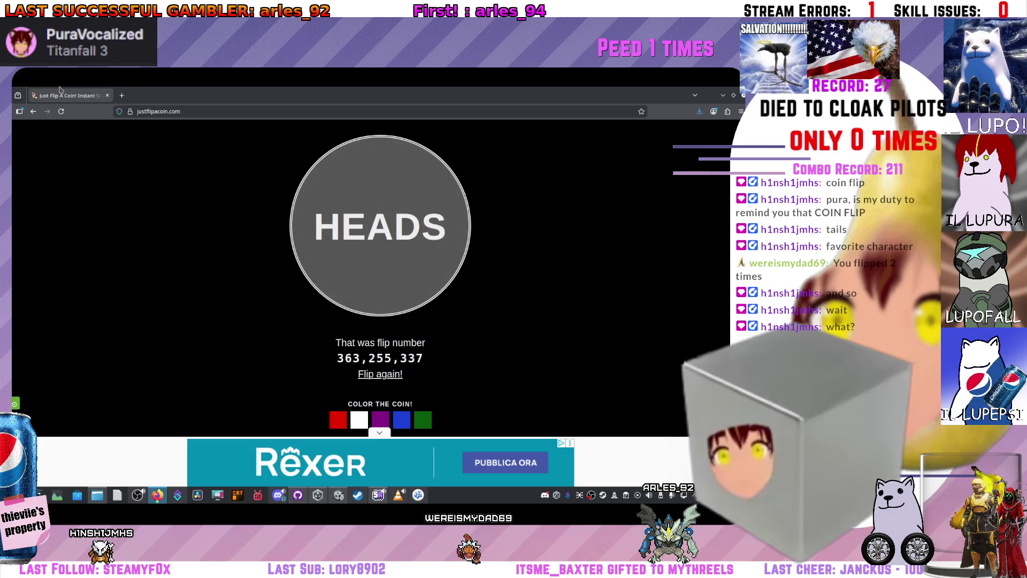
key("alt+Tab")
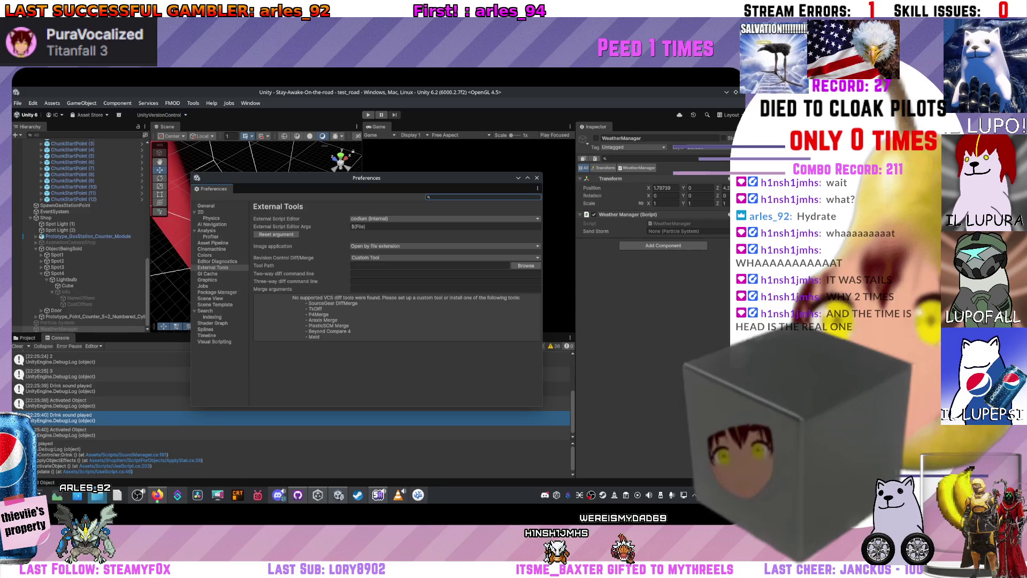
Maximise the Dolphin window showing the /usr/share/codium folder
double_click(369, 165)
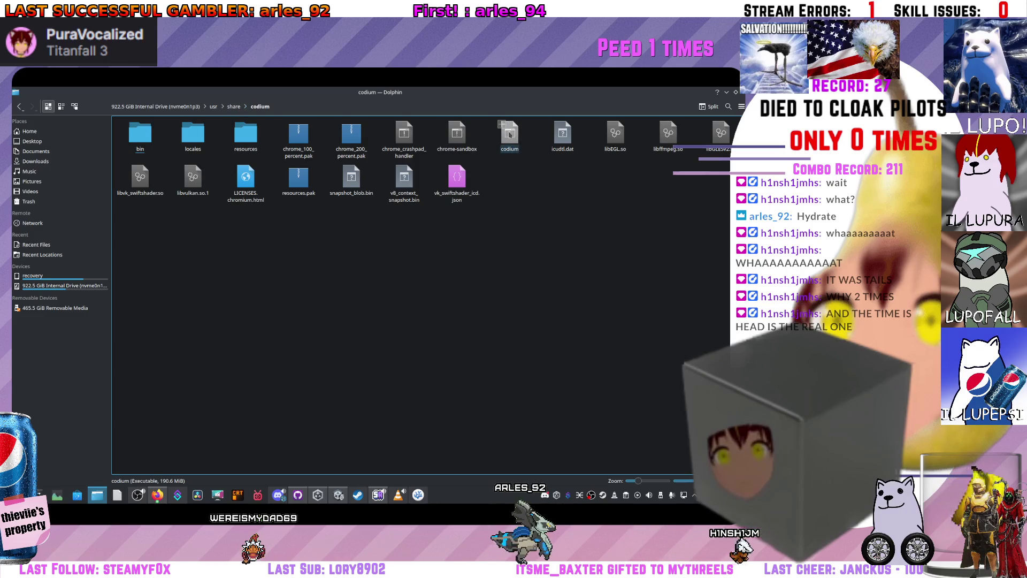
Look through Dolphin's folder context menu and main options menu without changing anything
right_click(526, 220)
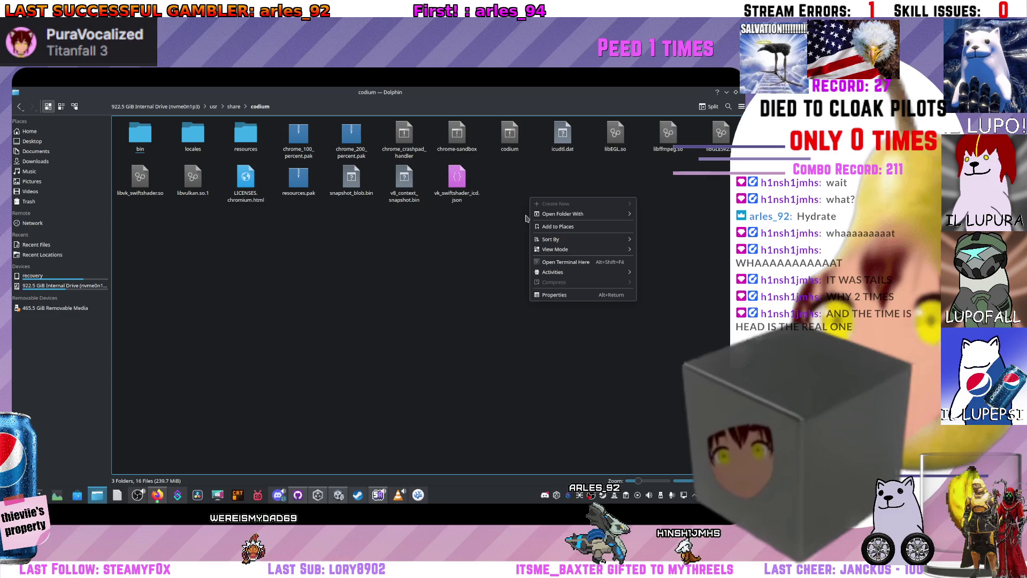
mouse_move(585, 252)
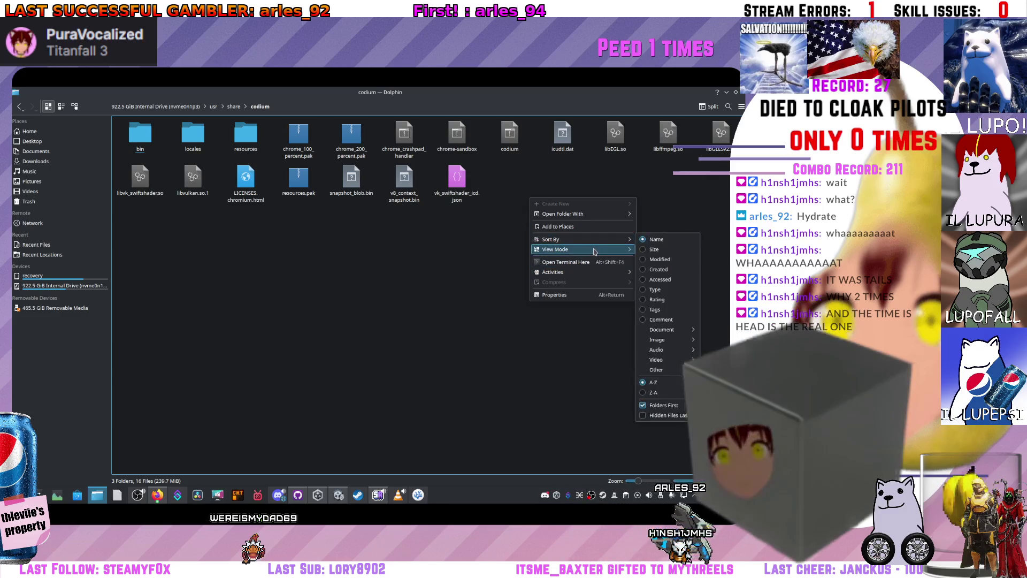
left_click(413, 278)
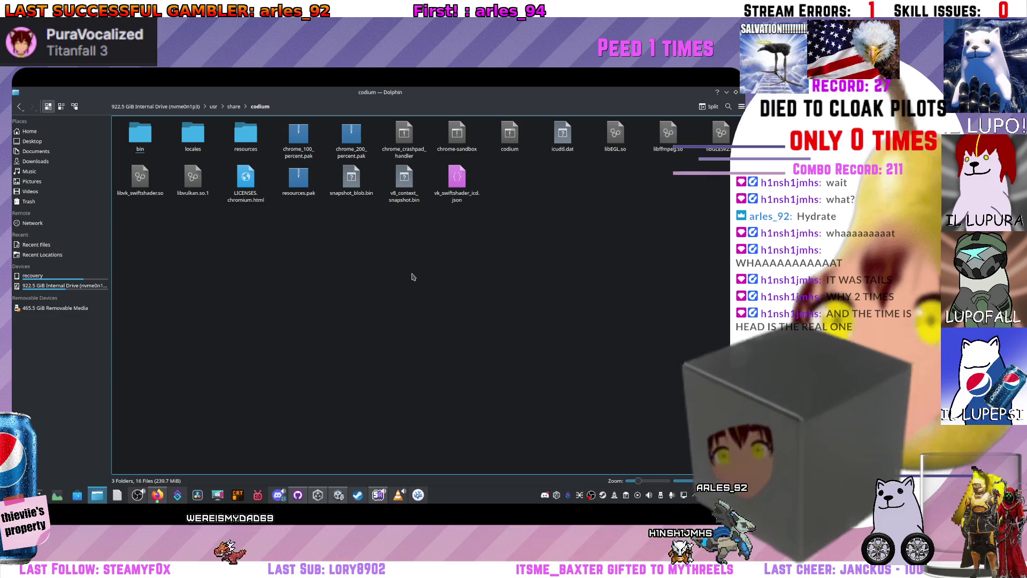
left_click(740, 108)
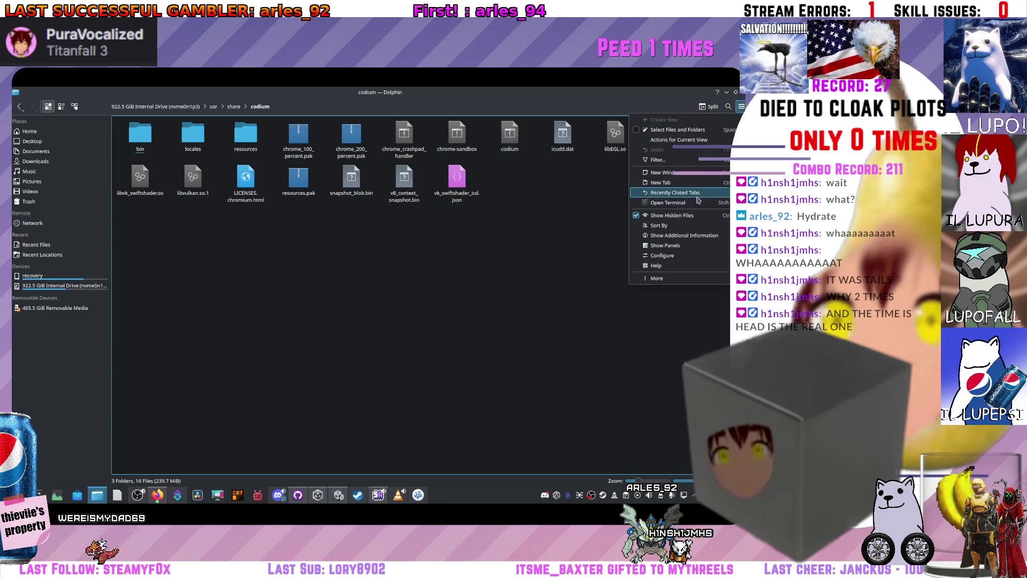
mouse_move(664, 139)
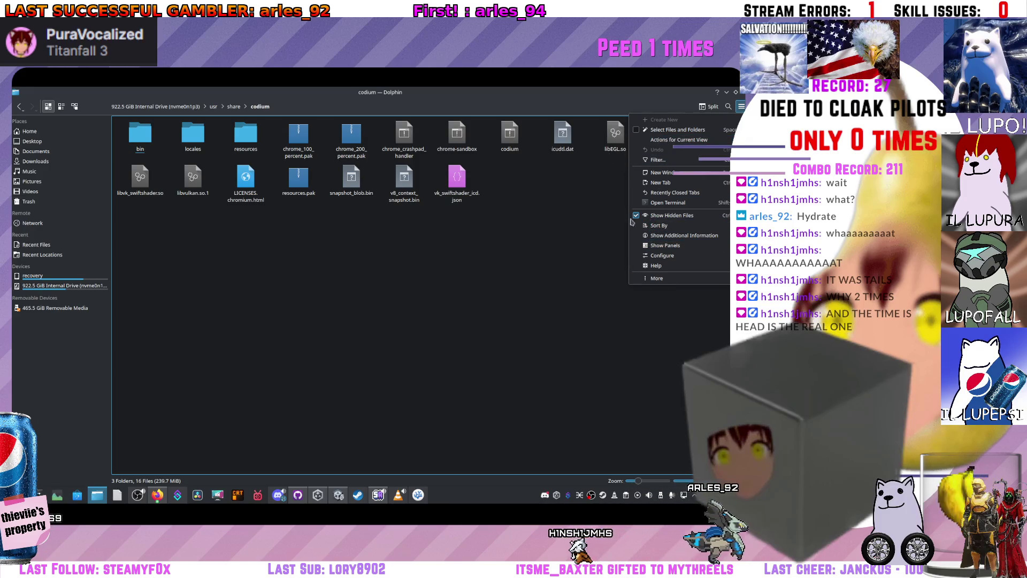
mouse_move(644, 279)
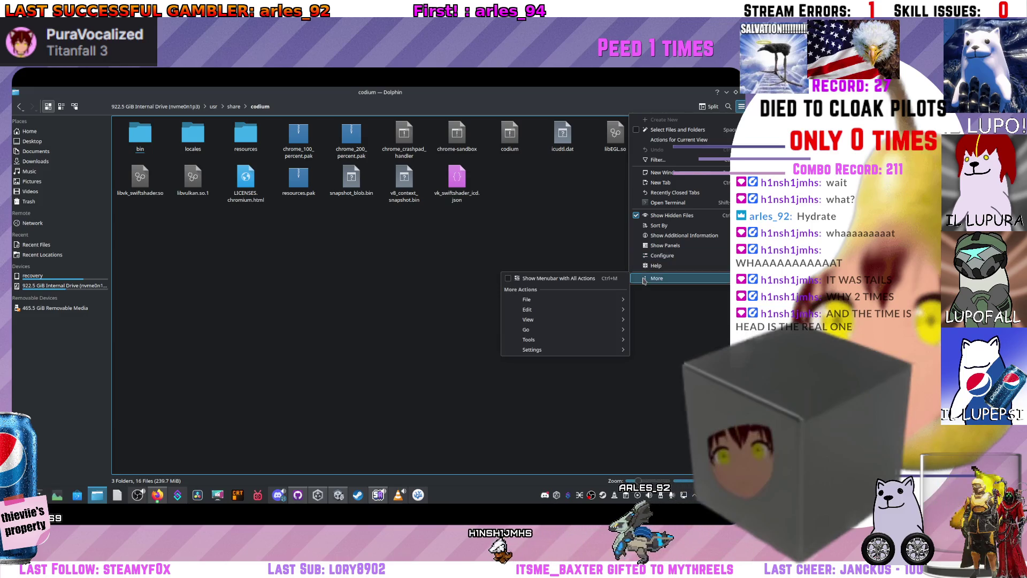
mouse_move(649, 257)
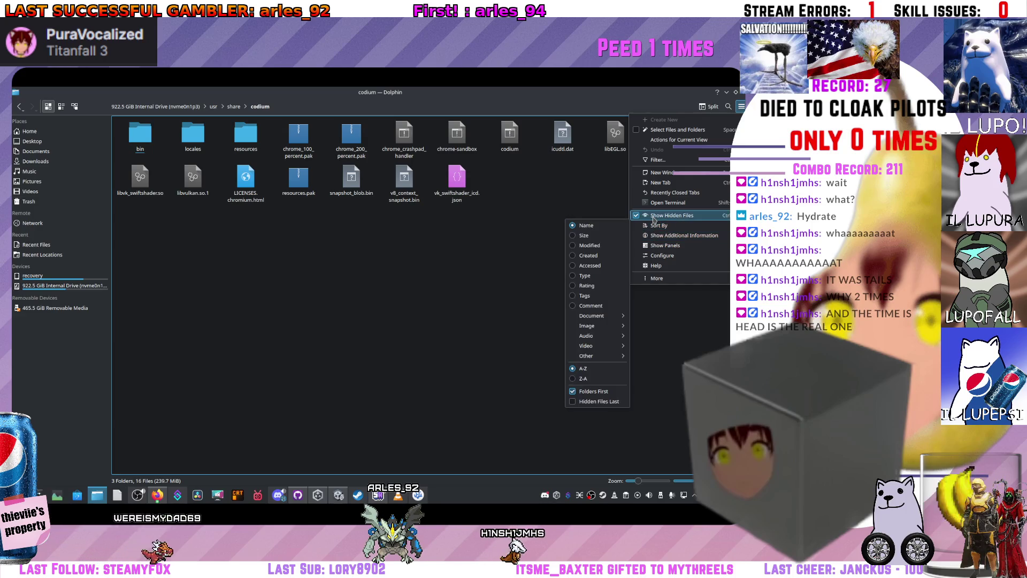
mouse_move(657, 196)
left_click(589, 171)
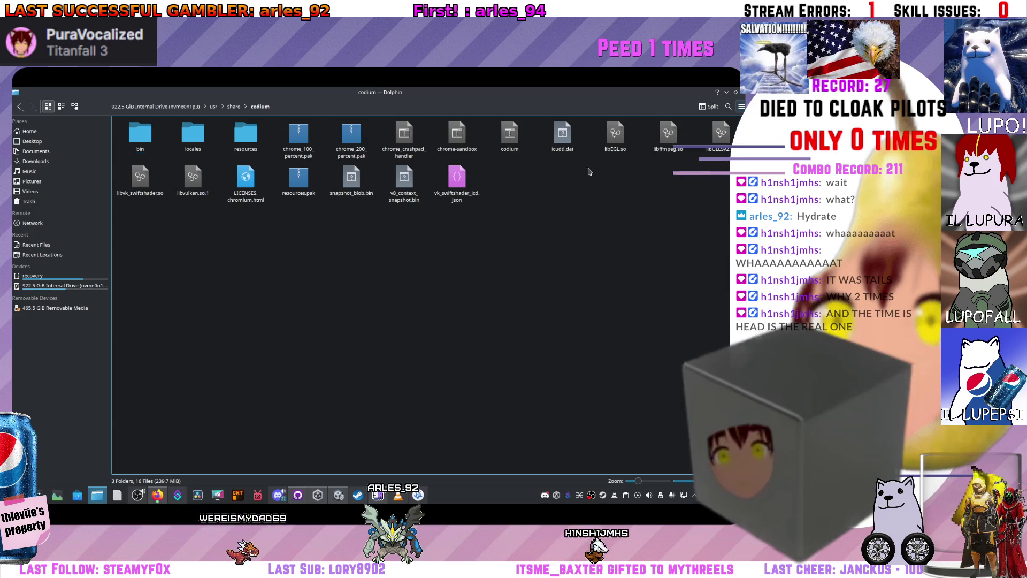
Toggle between compact list and large icons, then Execute the codium file to launch VSCodium
left_click(61, 106)
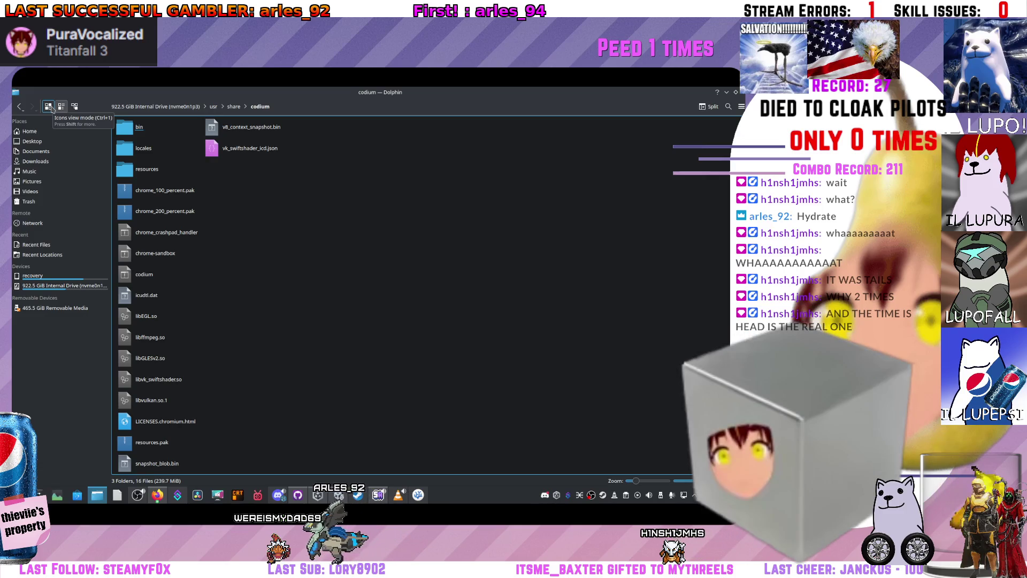
left_click(49, 107)
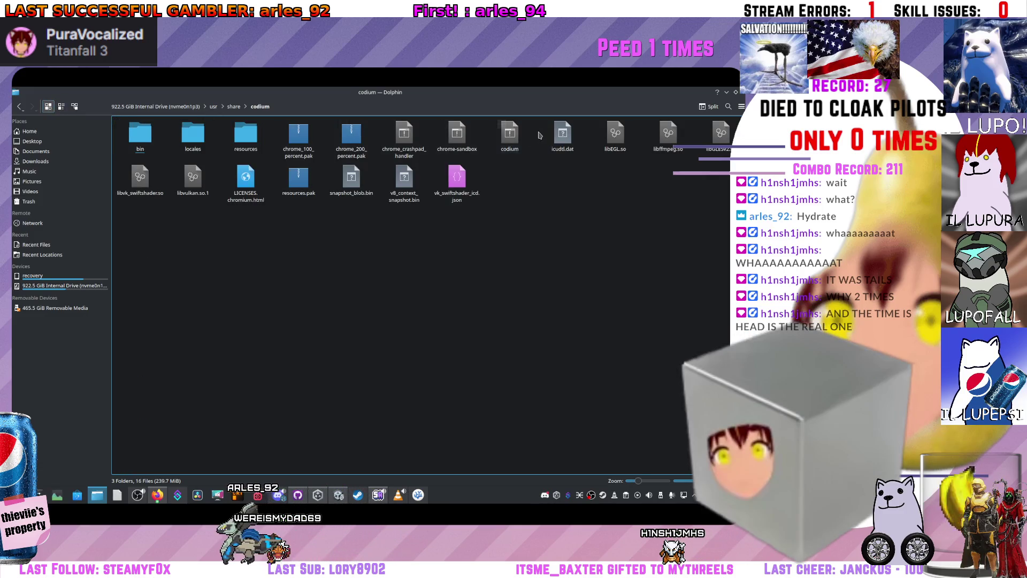
double_click(508, 152)
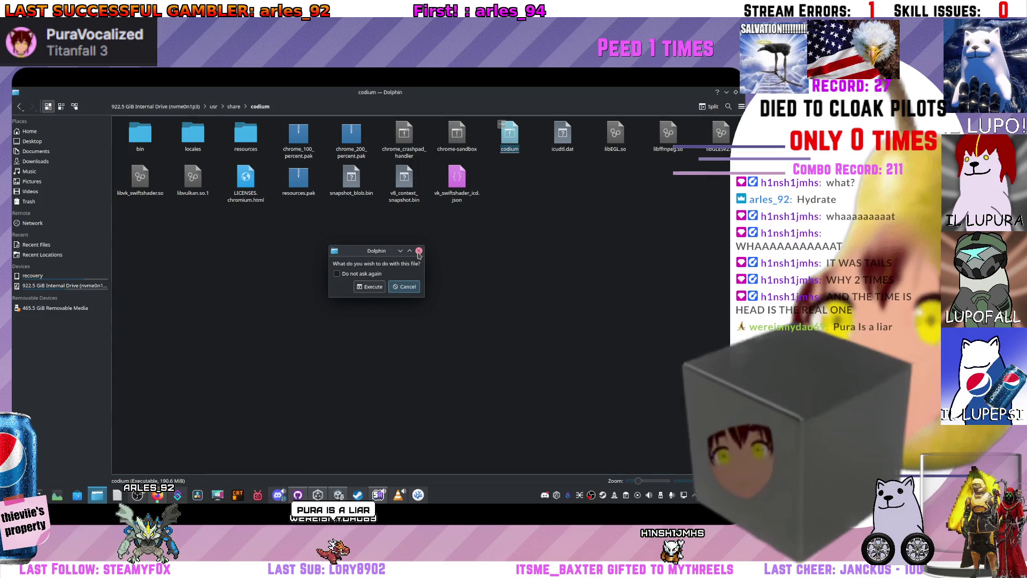
left_click(364, 290)
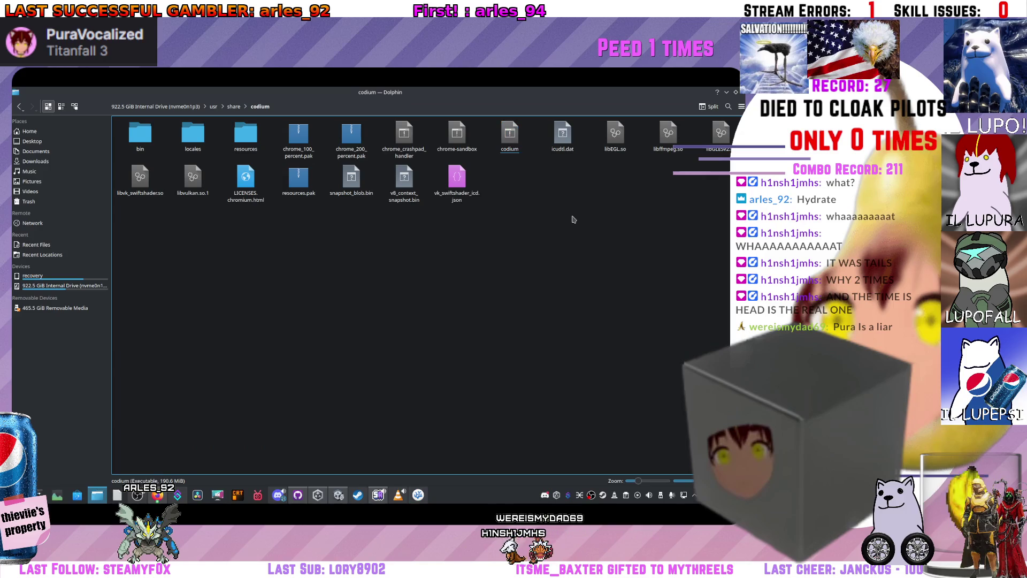
key("alt+Up")
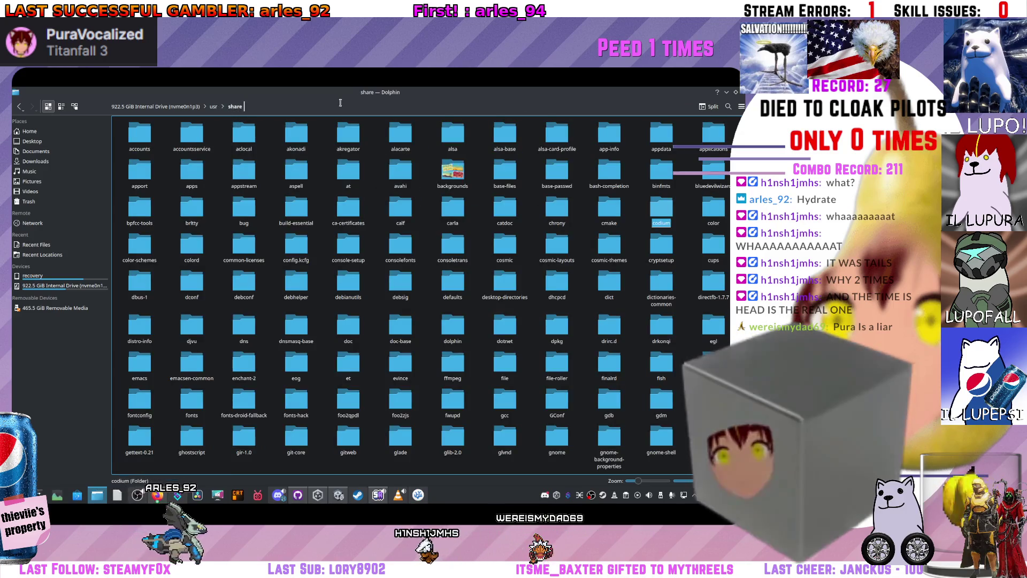
left_click(728, 107)
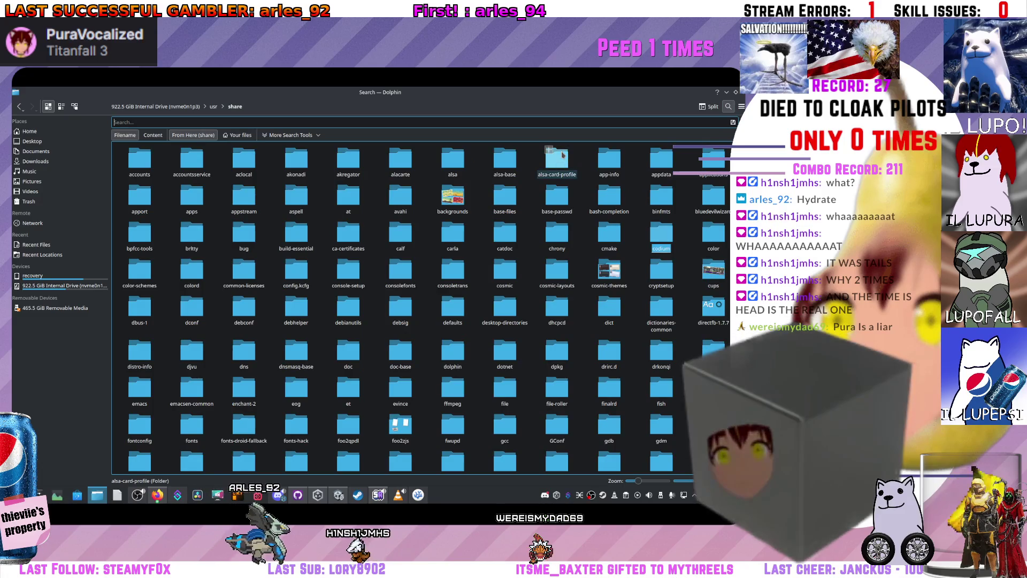
type("codiumidu")
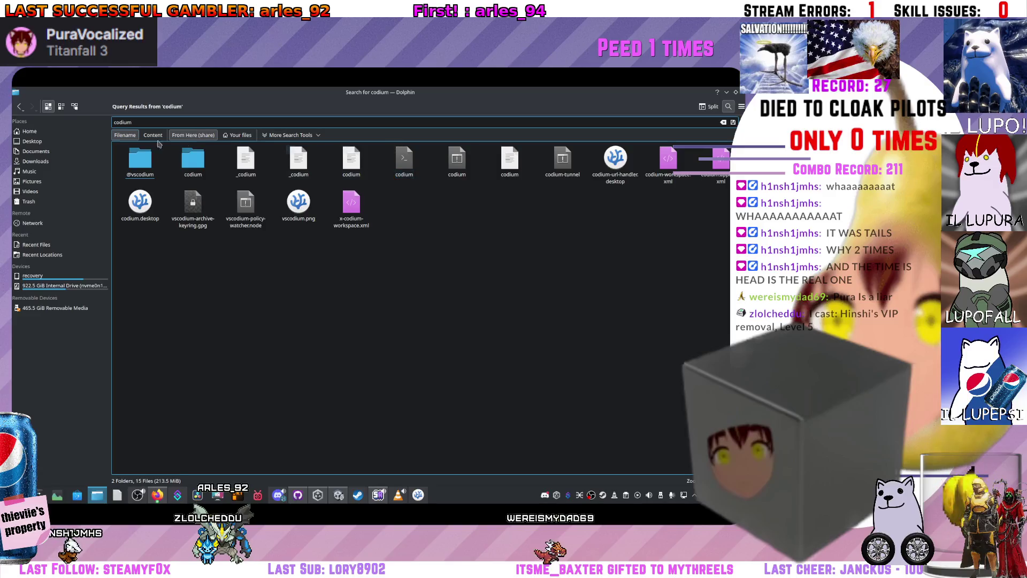
left_click(18, 106)
left_click(18, 106)
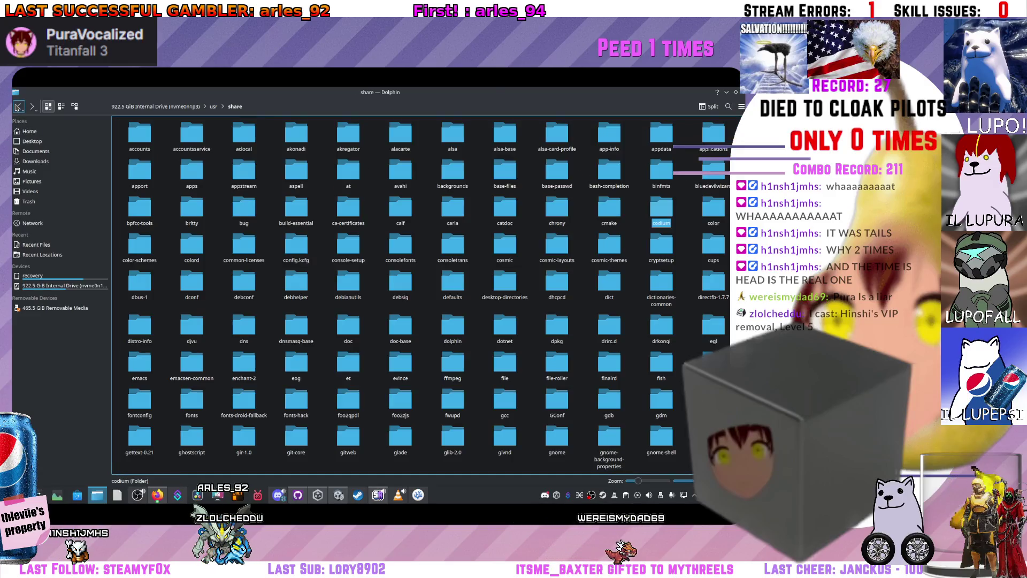
left_click(33, 107)
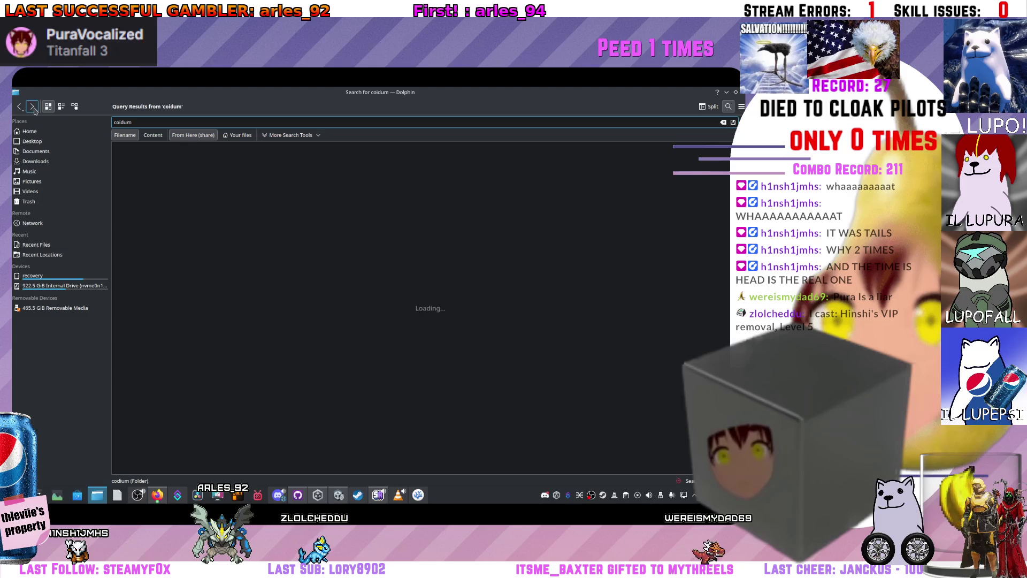
left_click(33, 107)
left_click(193, 160)
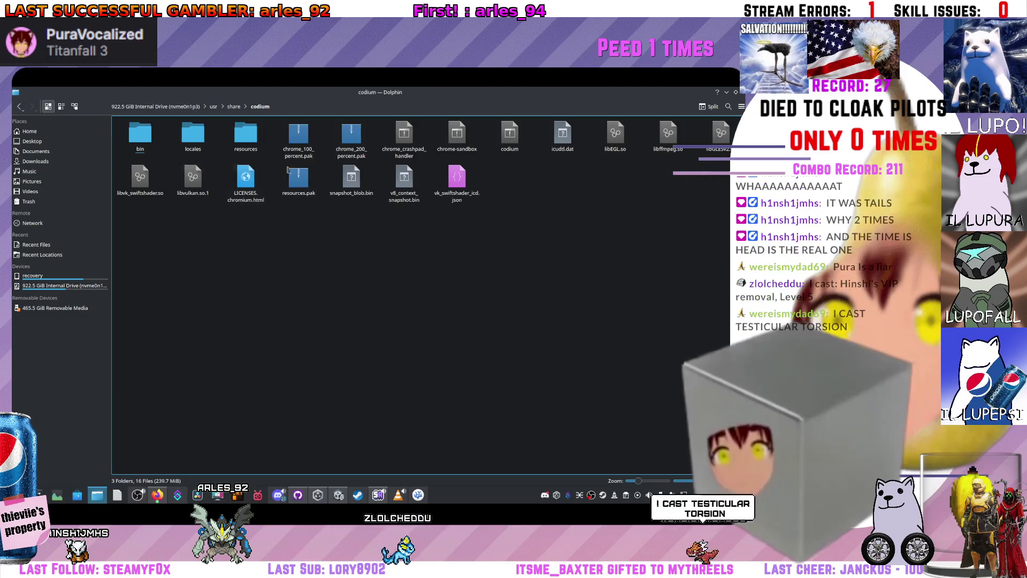
Try opening the codium executable, then view and close its Properties window
left_click(512, 158)
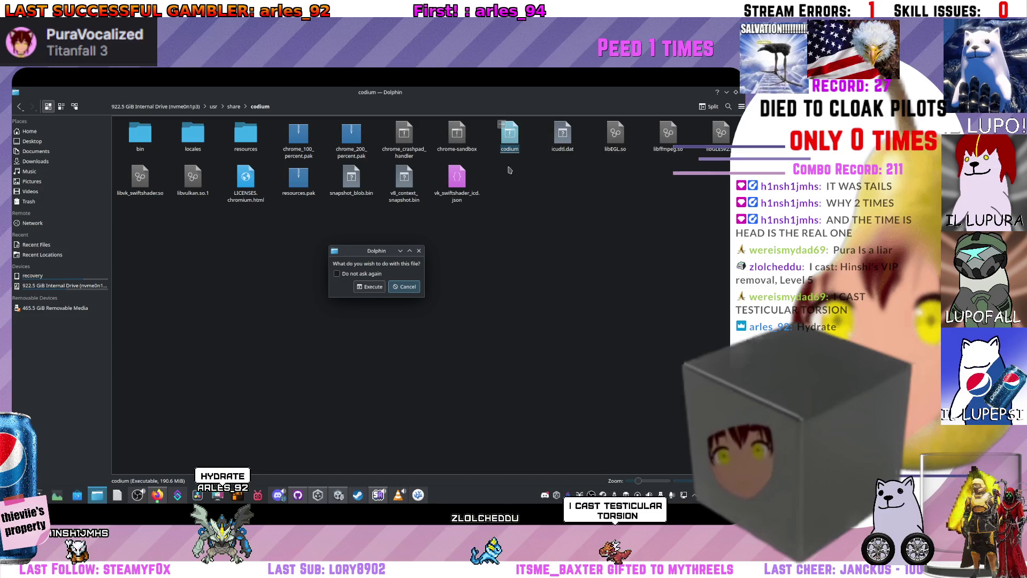
left_click(426, 245)
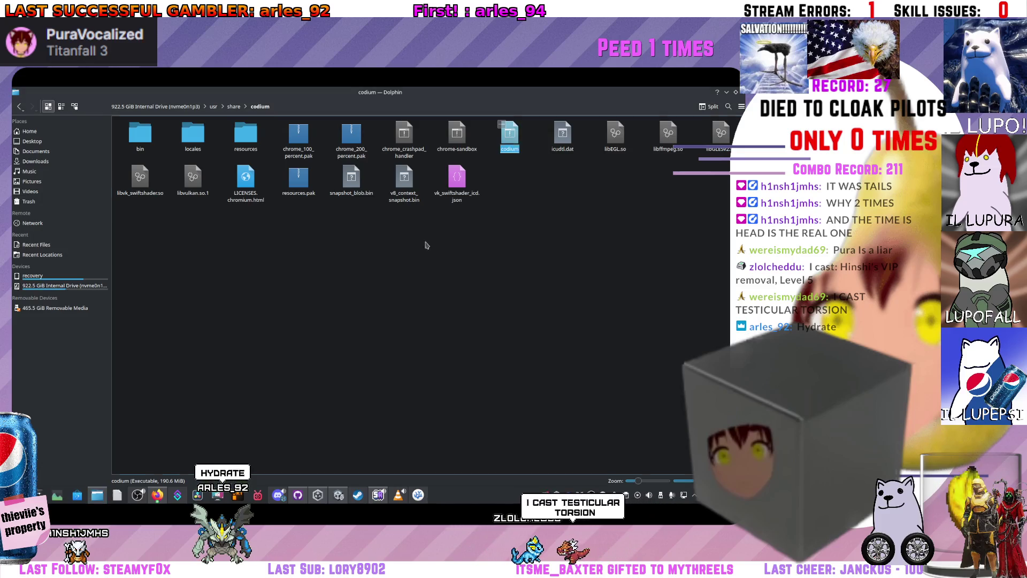
right_click(507, 143)
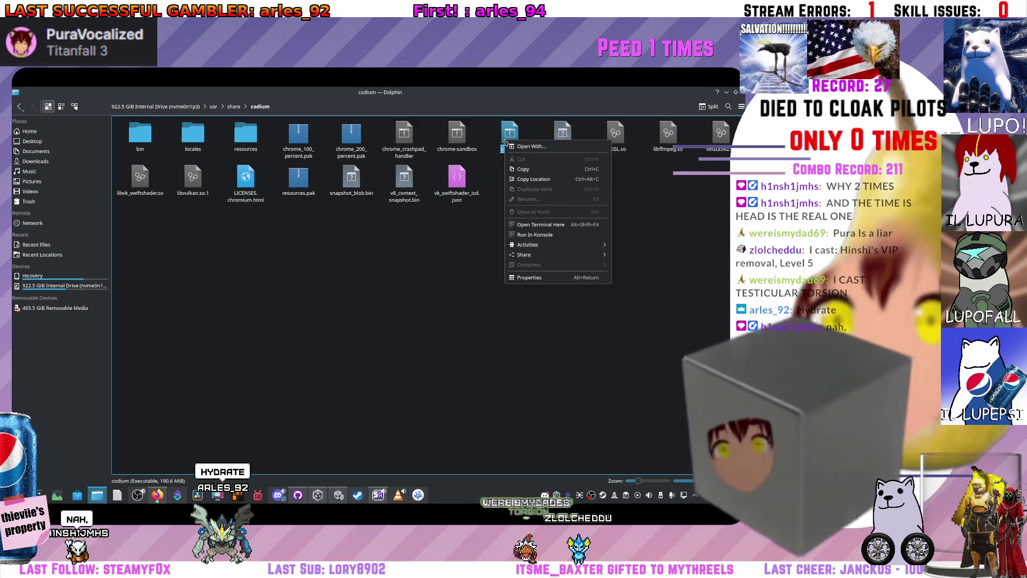
mouse_move(556, 249)
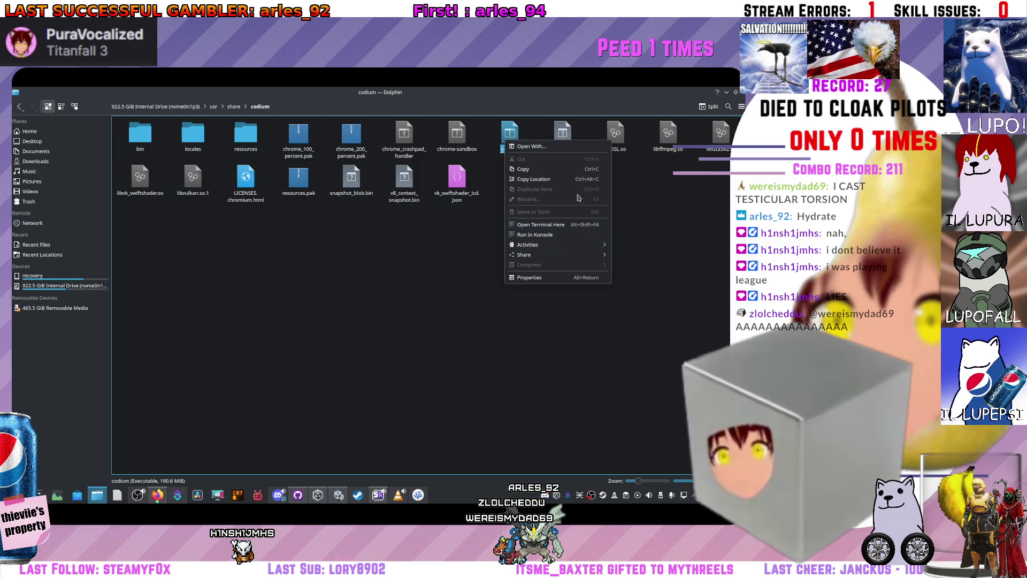
left_click(557, 277)
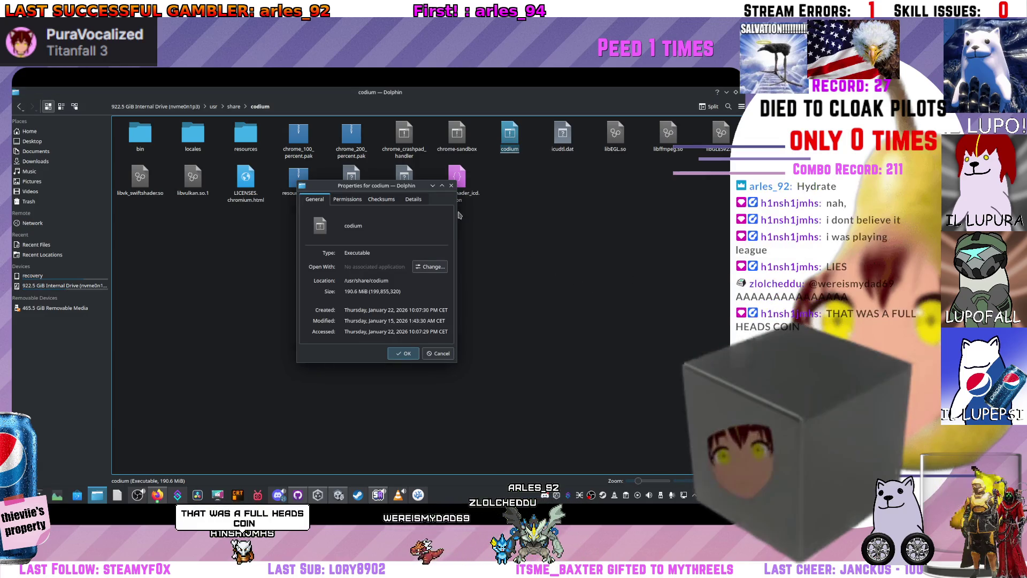
left_click(452, 188)
Deselect codium and reopen its context menu, dismissing it without choosing an action
left_click(458, 242)
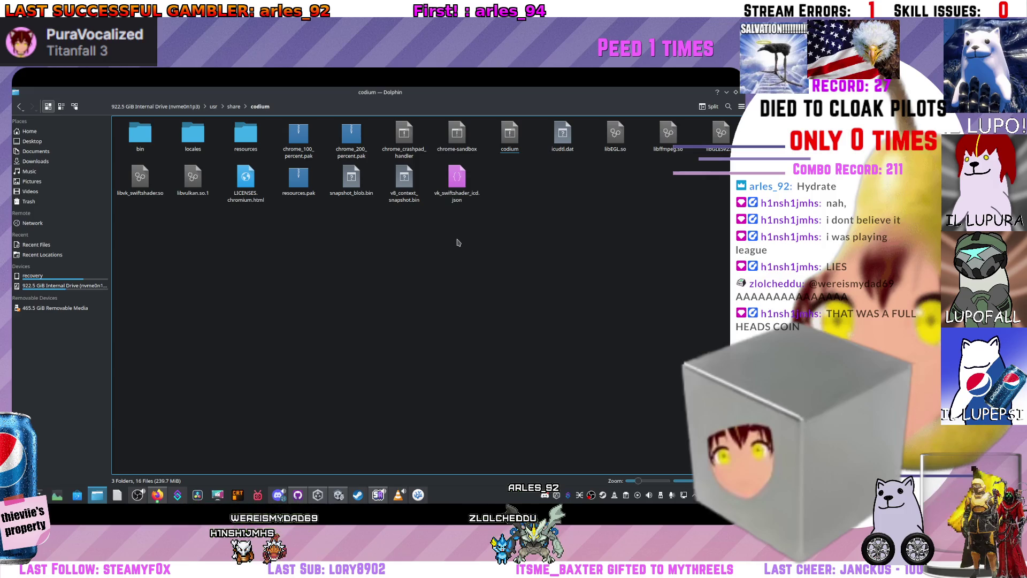
right_click(505, 141)
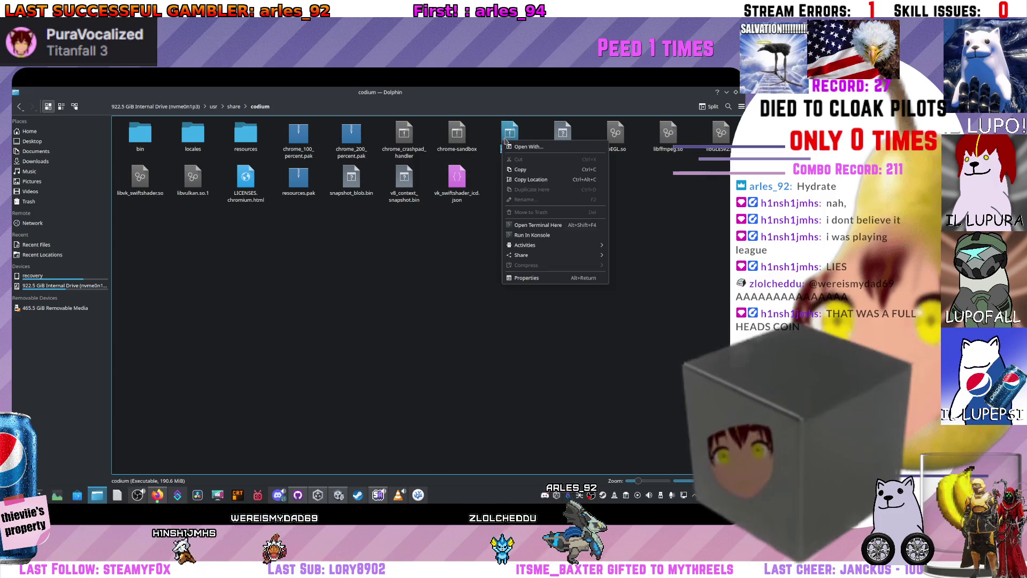
left_click(410, 367)
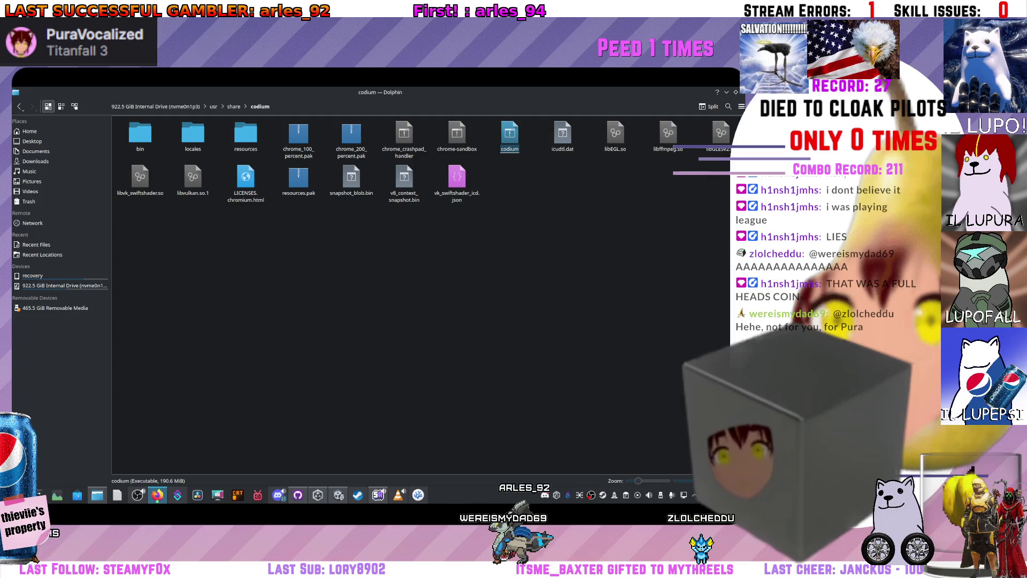
mouse_move(509, 134)
left_mouse_down()
mouse_move(530, 184)
mouse_move(529, 176)
mouse_move(524, 205)
mouse_move(505, 135)
left_mouse_up()
right_click(505, 135)
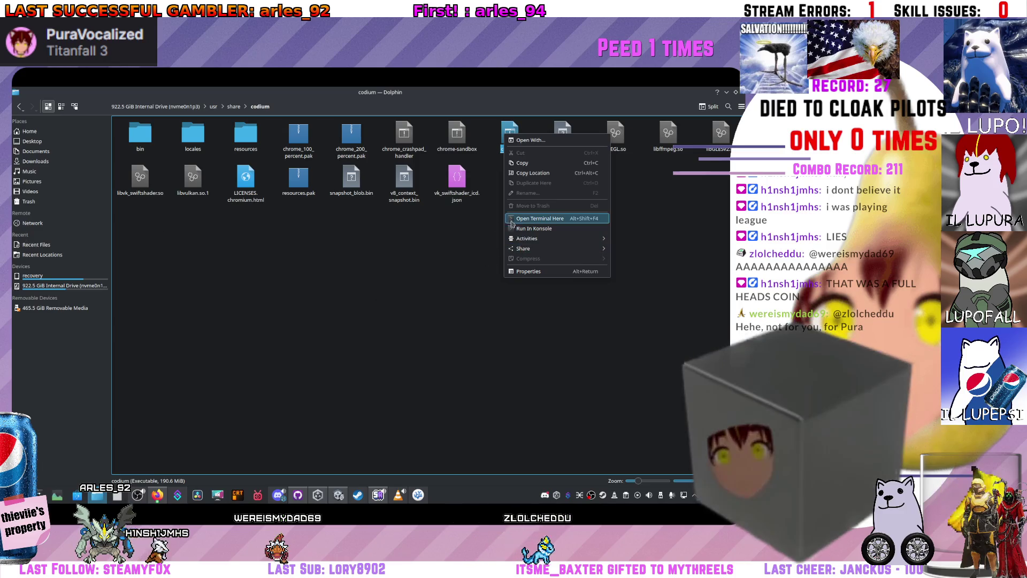
key("Escape")
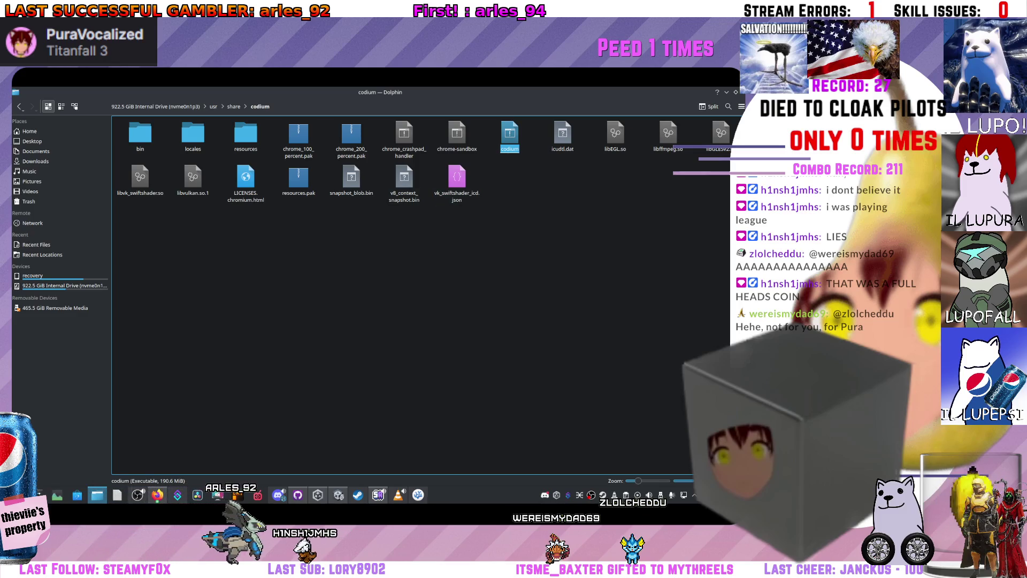
Open a terminal in the codium folder and show /usr/share/codium/ as editable path text
right_click(522, 177)
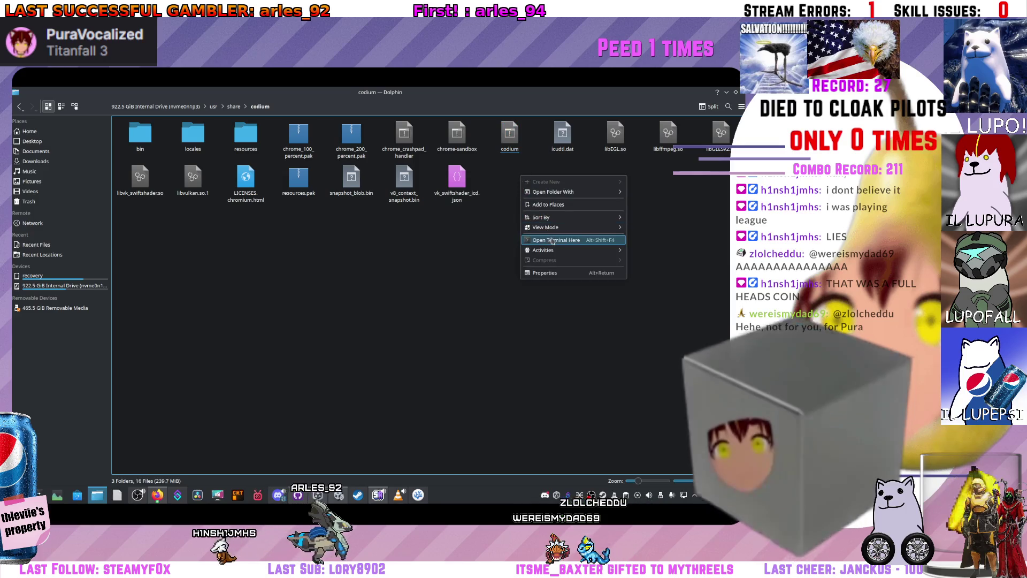
left_click(277, 434)
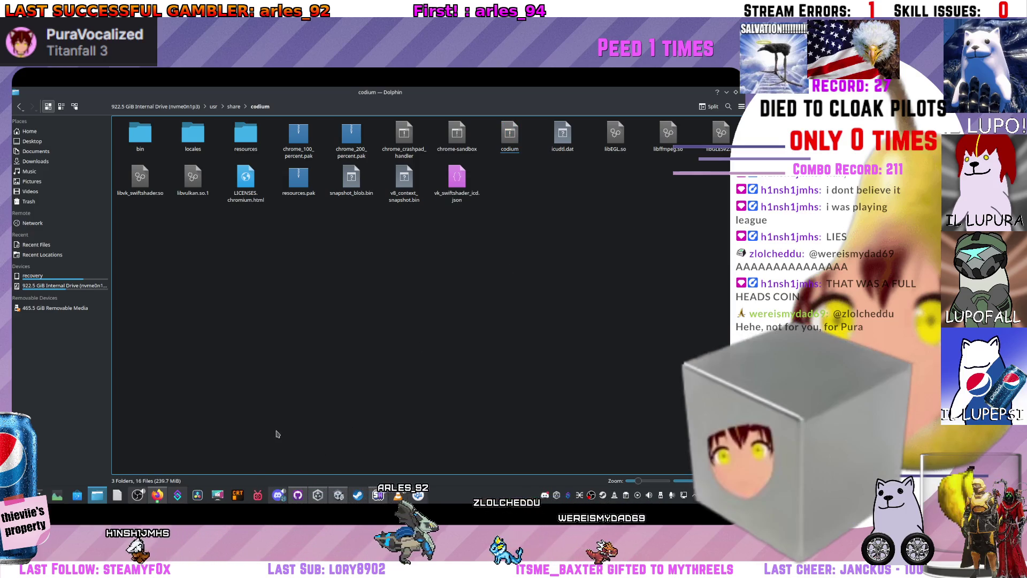
left_click(311, 105)
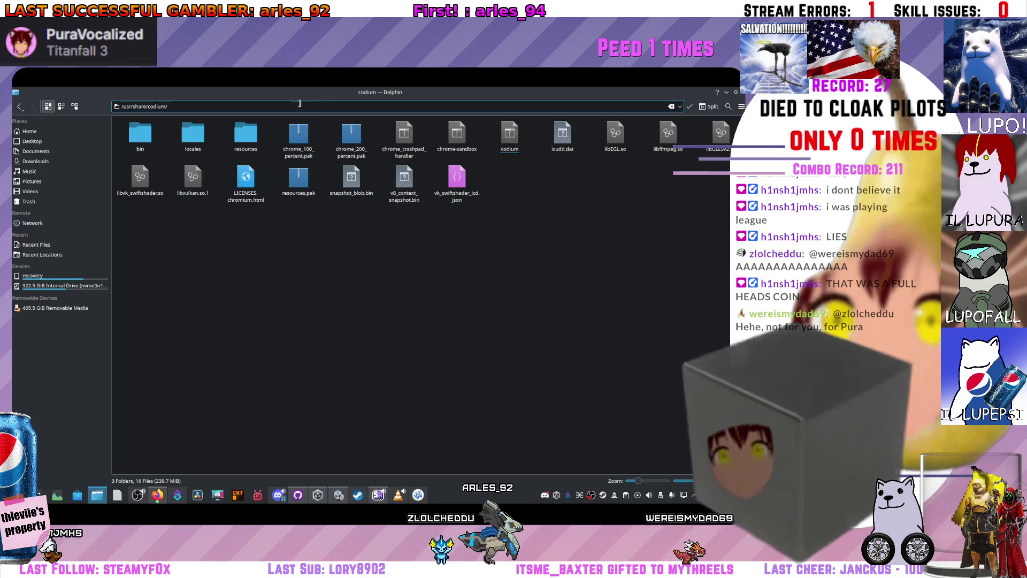
In Konsole, change to /usr/share/codium and list its files
left_click(338, 368)
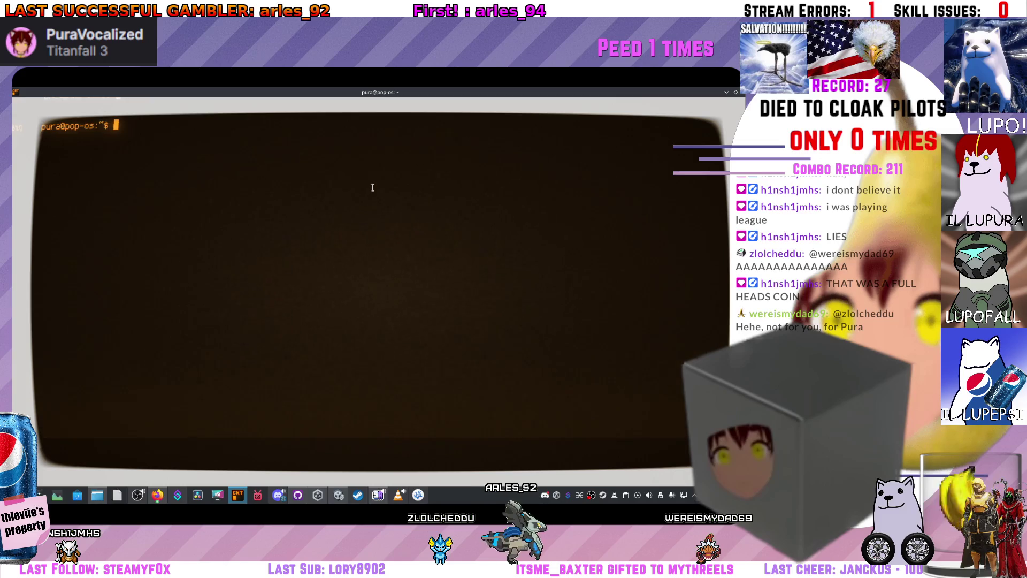
type("cd ")
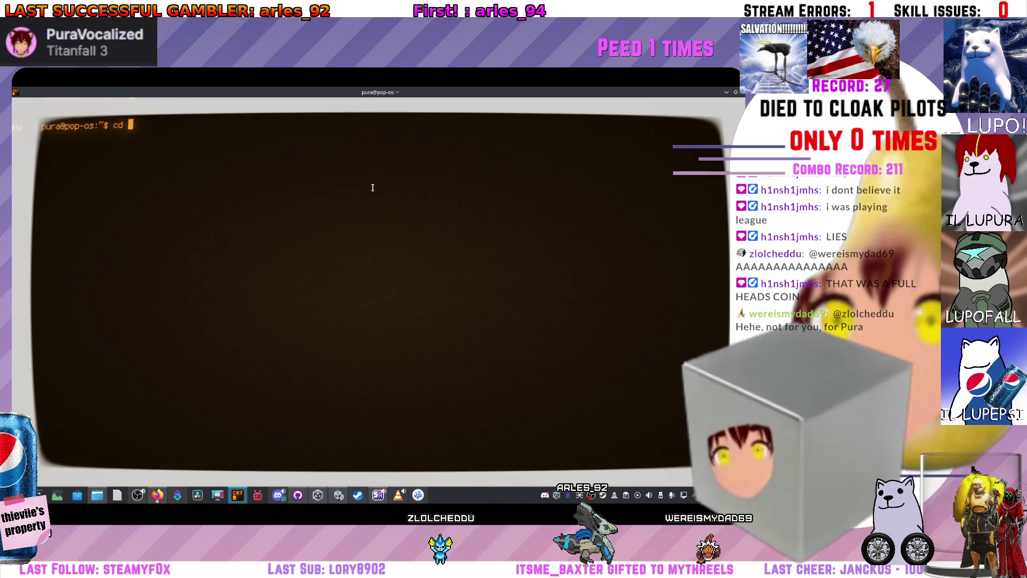
type("/usr/share/codium/")
key("Return")
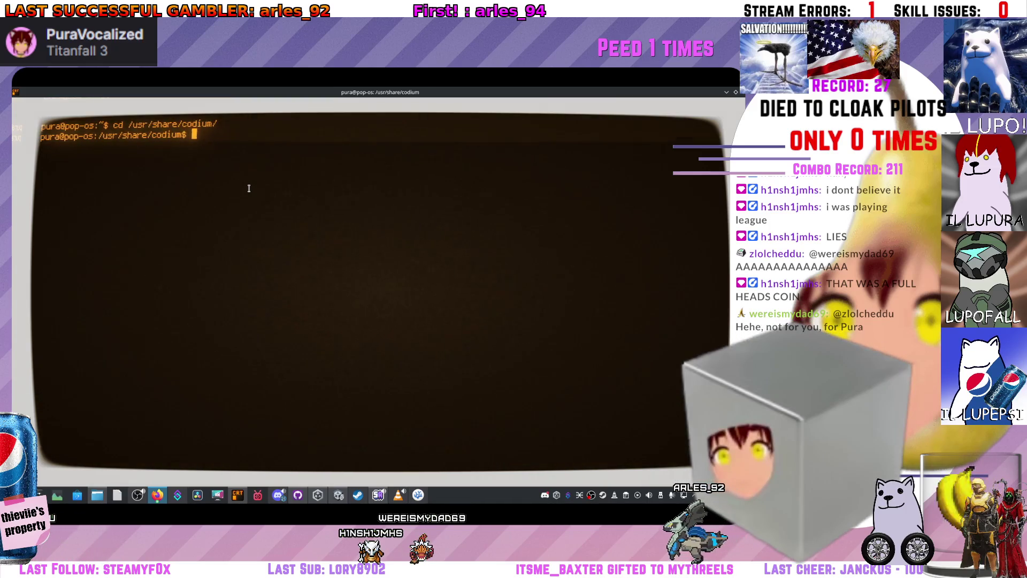
type("ls")
key("Return")
Create a symlink named code pointing to ./codium with sudo ln -s, then check it in Dolphin
type("ls")
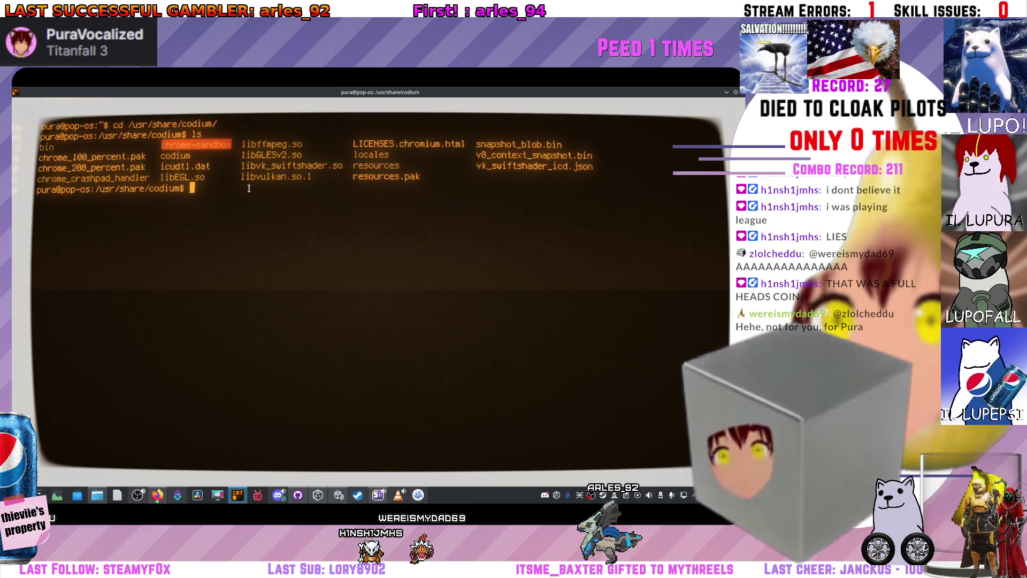
type("n")
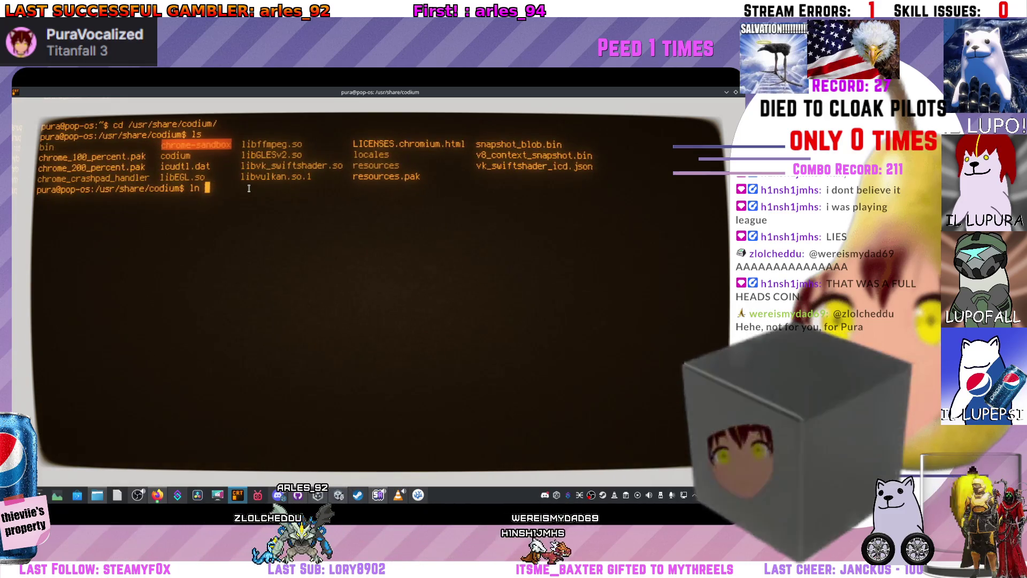
type("-s")
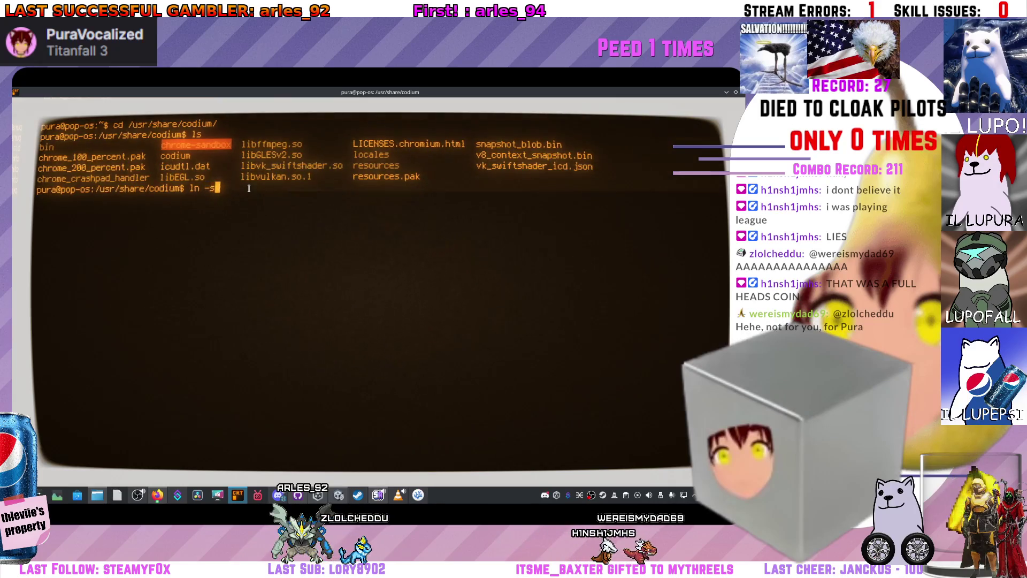
type(" .")
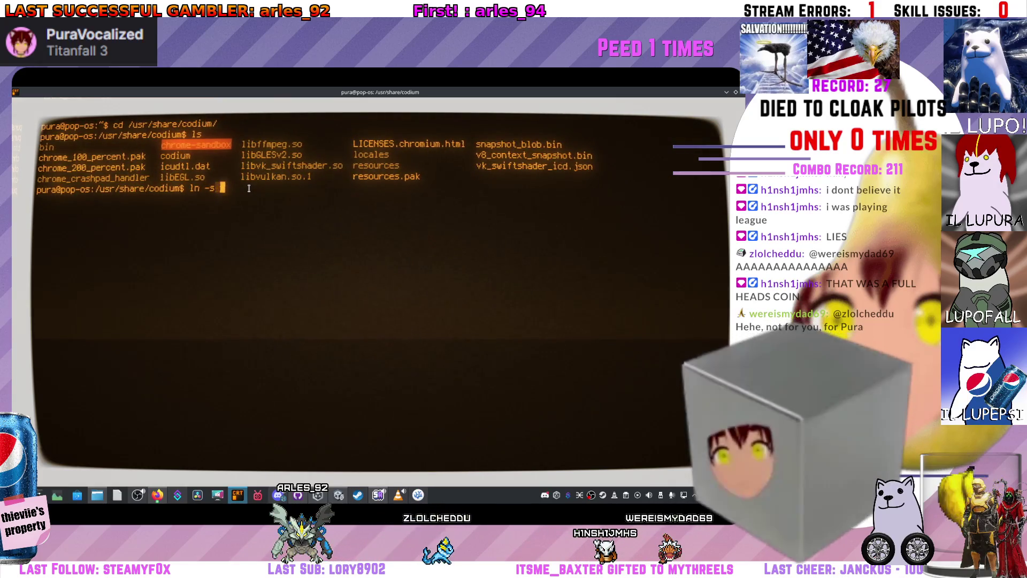
type("/codium ./")
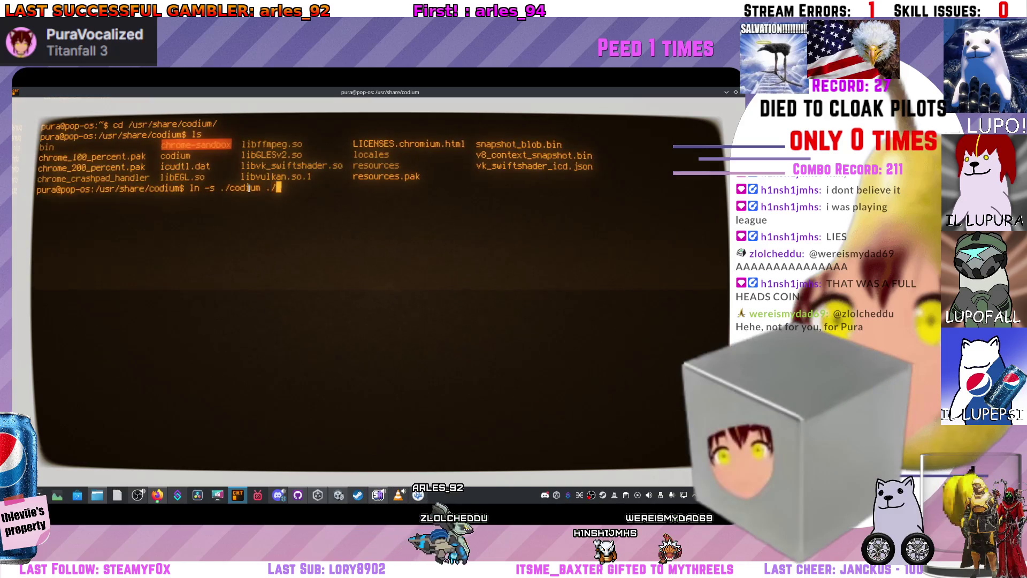
type("code")
key("Return")
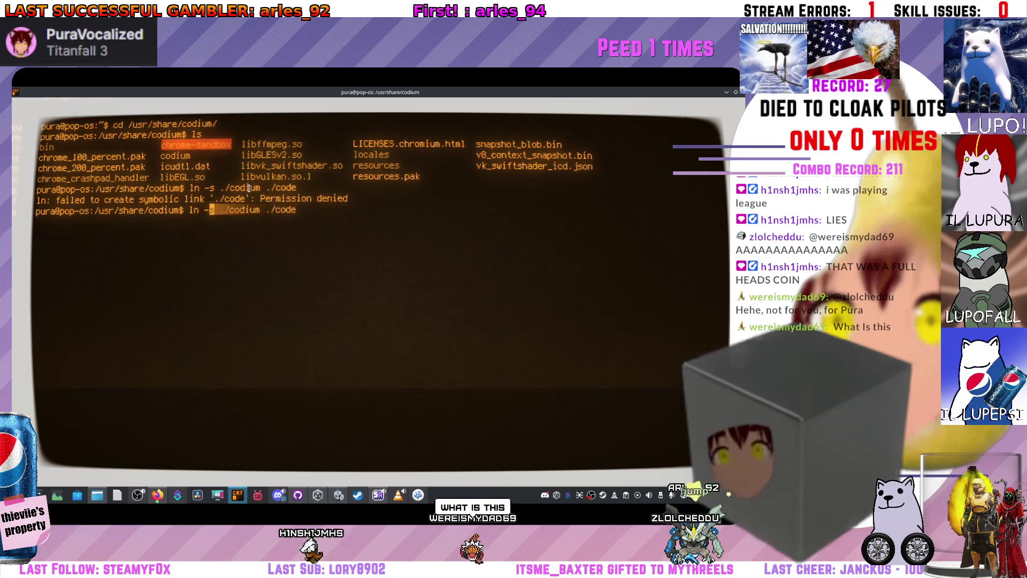
type("sudo")
key("Return")
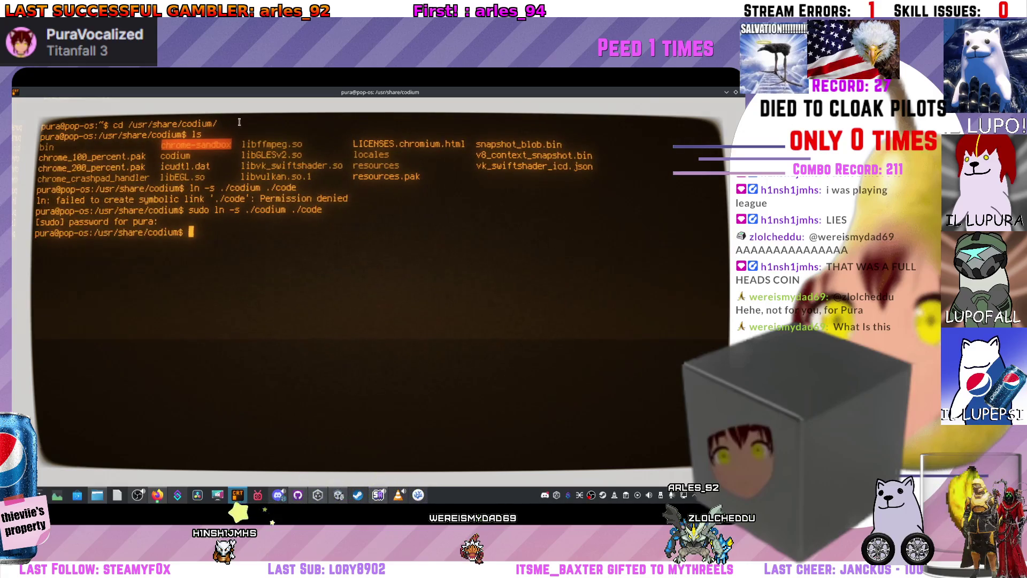
key("alt+Tab")
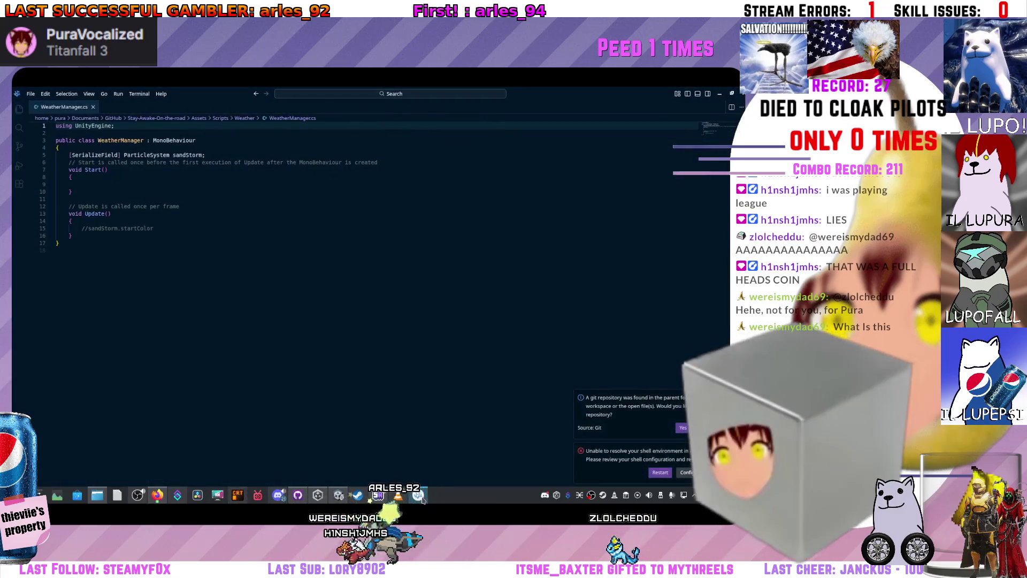
Reopen Unity's External Tools preferences and browse Recent and Home for a script editor
left_click(339, 495)
left_click(374, 219)
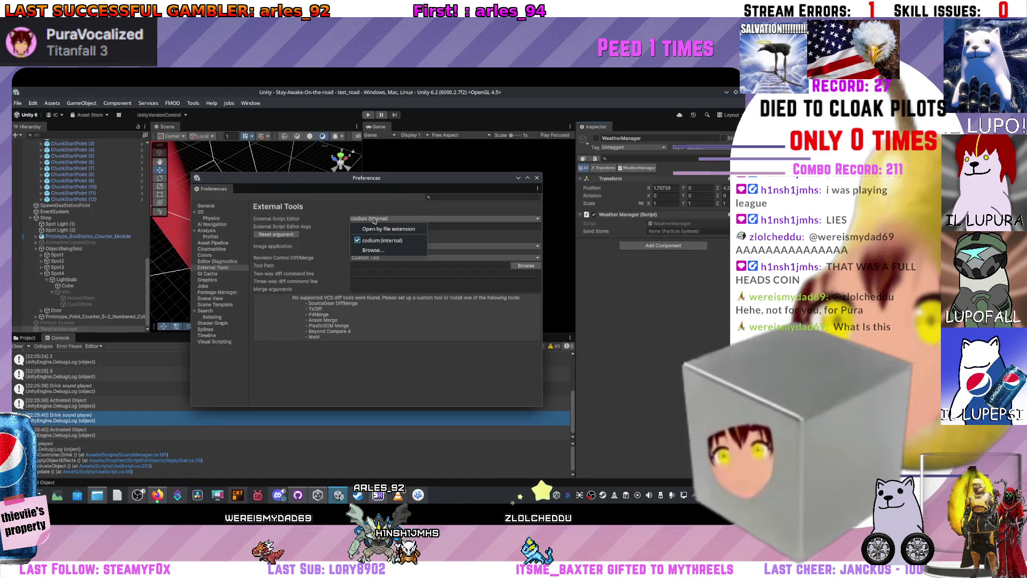
left_click(386, 250)
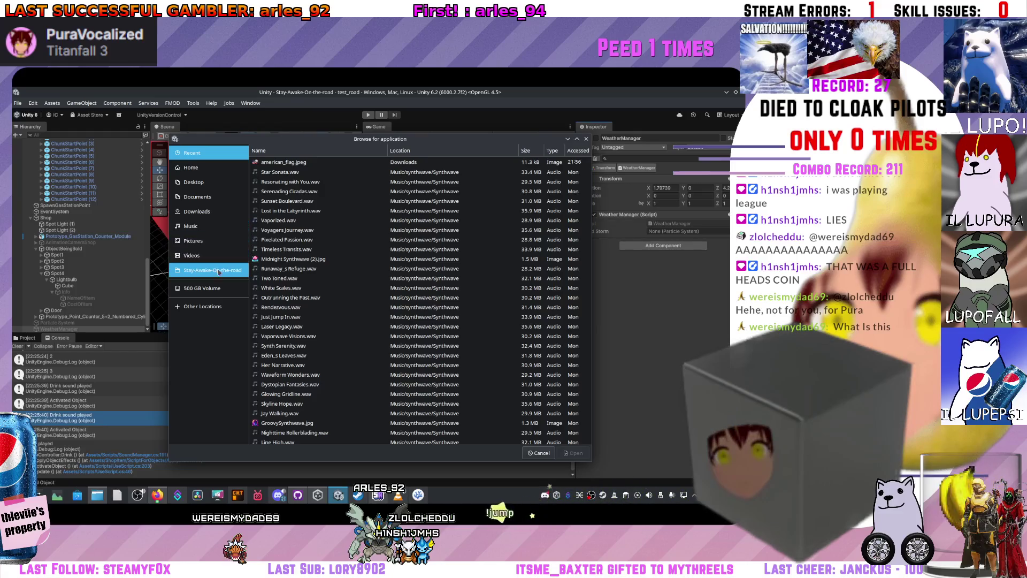
left_click(204, 169)
left_click(206, 153)
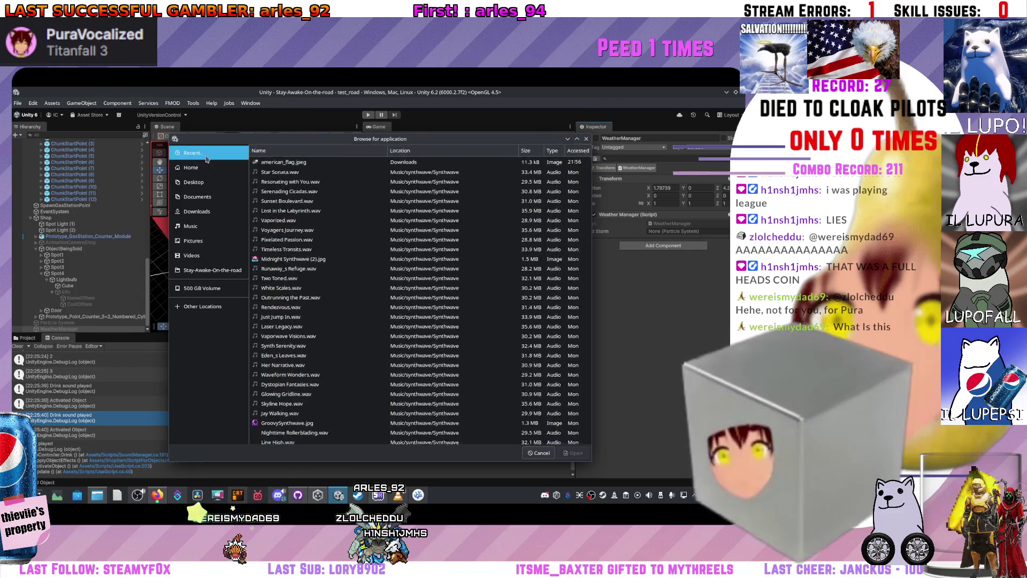
left_click(213, 167)
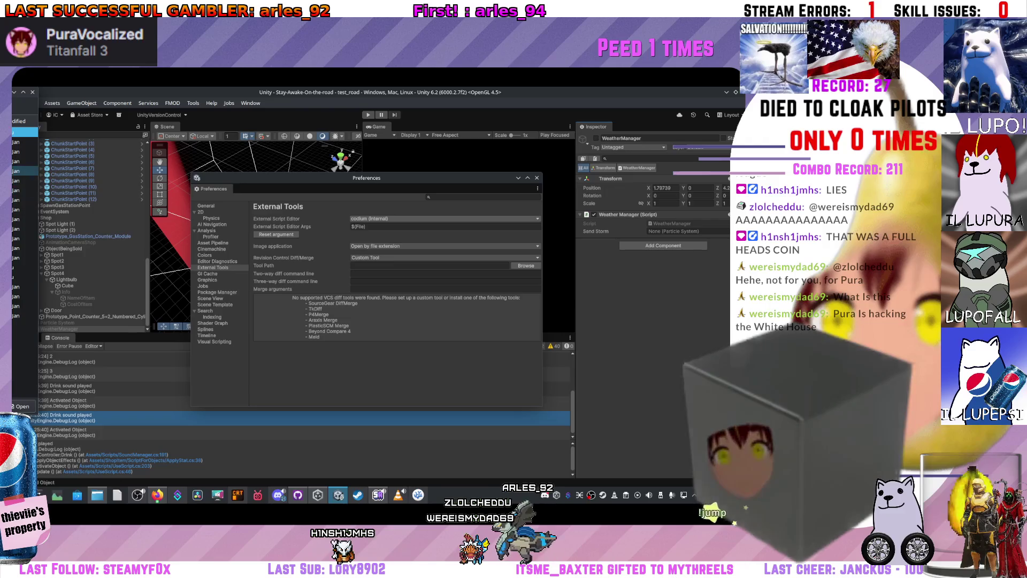
Choose the code link in /usr/share/codium as external script editor and regenerate project files
left_click(526, 265)
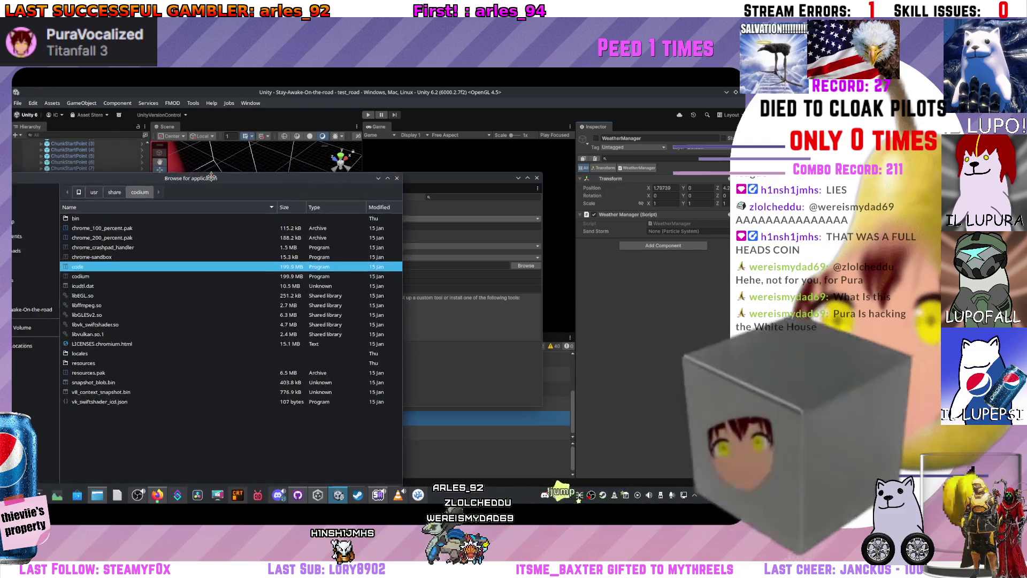
double_click(329, 264)
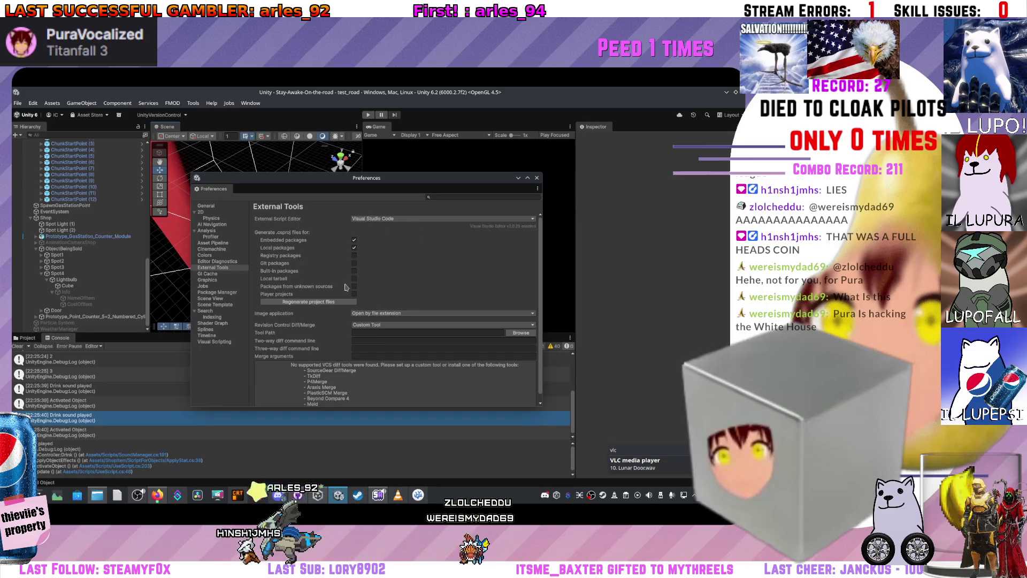
left_click(324, 303)
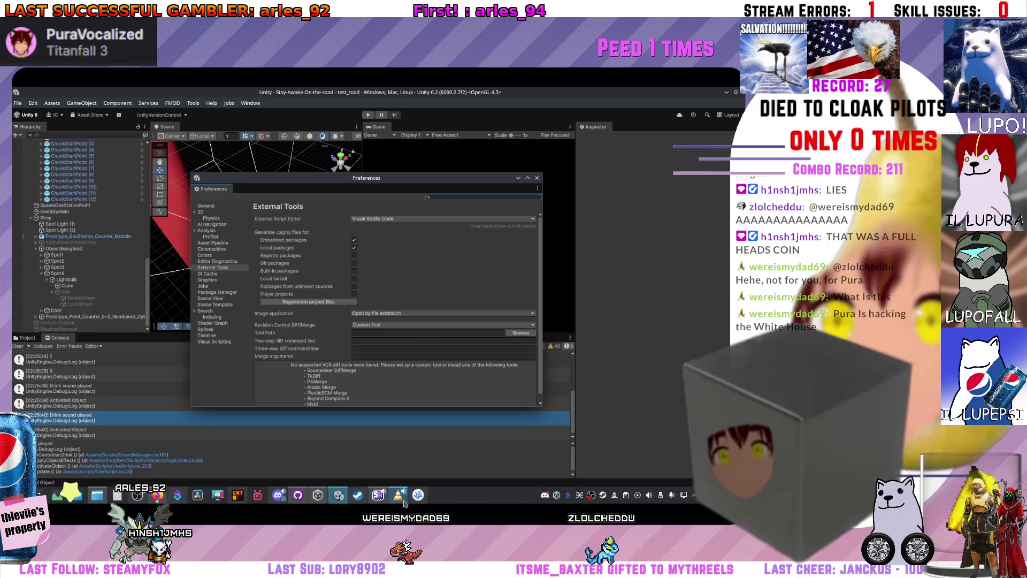
left_click(421, 502)
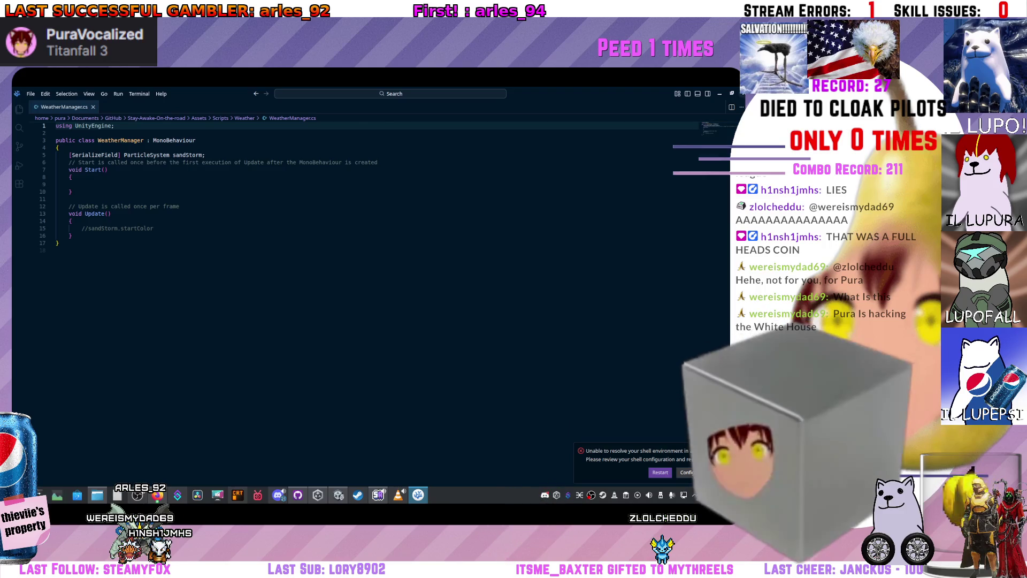
key("alt+Tab")
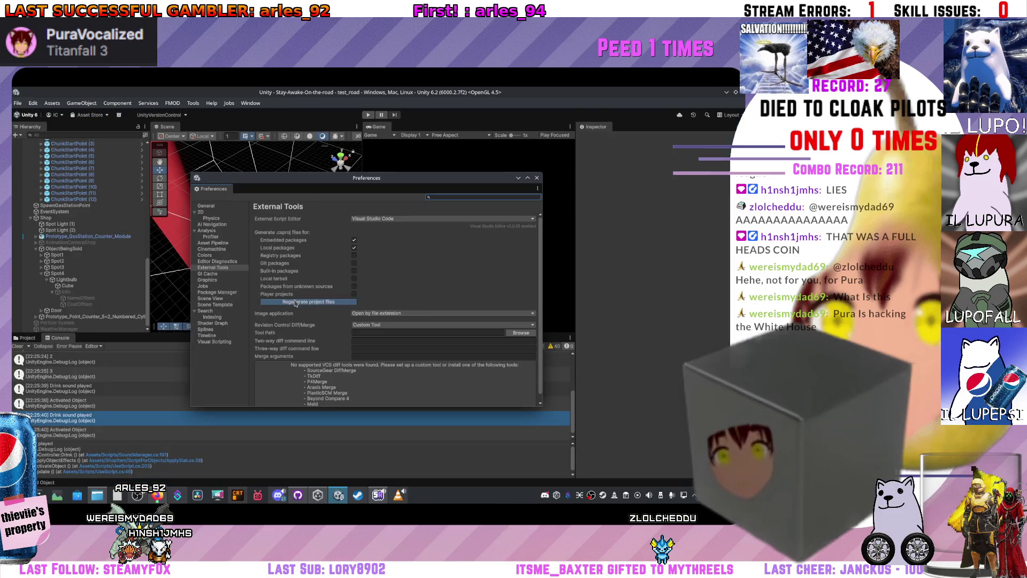
Tick the remaining 'Generate .csproj files for' package source checkboxes
left_click(355, 286)
left_click(354, 279)
left_click(355, 270)
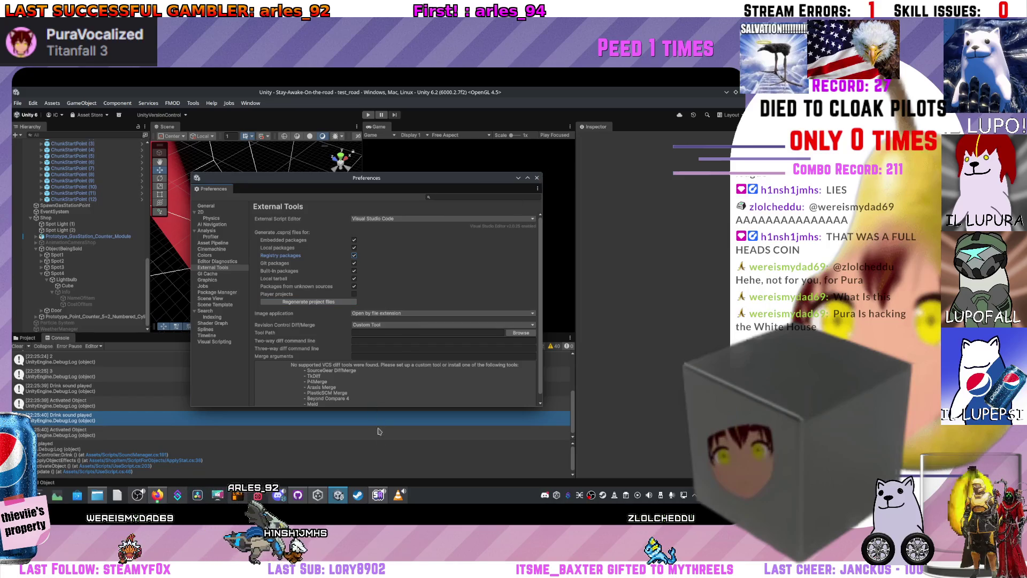
left_click(27, 337)
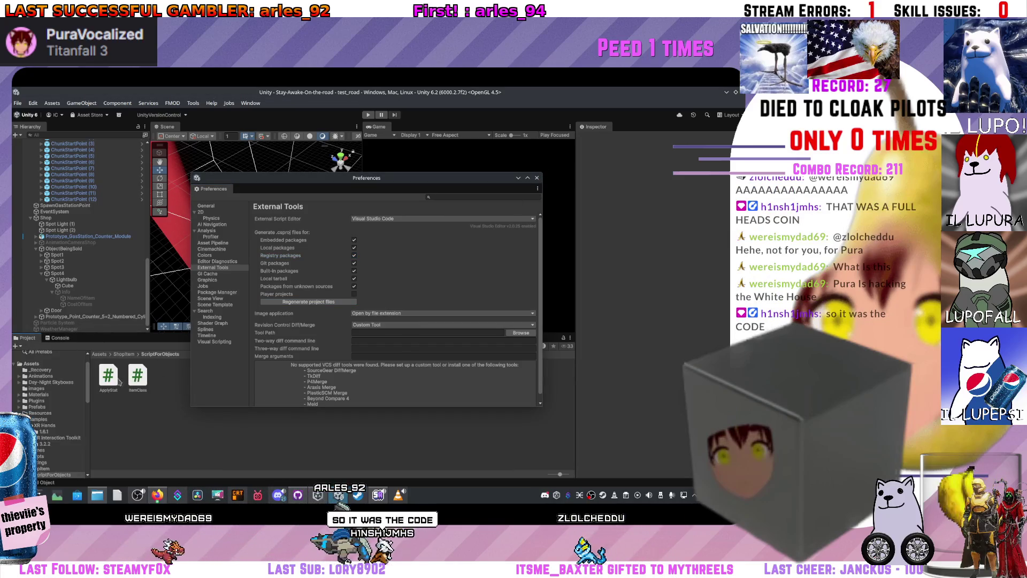
Open ApplyStat.cs, type a test 'Console.' line to check IntelliSense, delete it and save
double_click(138, 377)
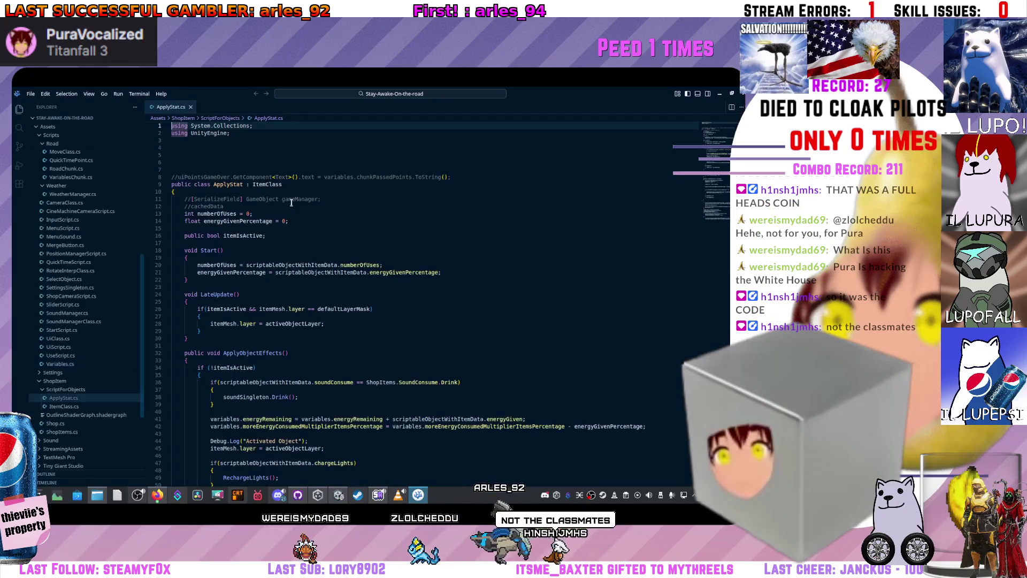
scroll(278, 225, "down", 5)
scroll(271, 241, "down", 15)
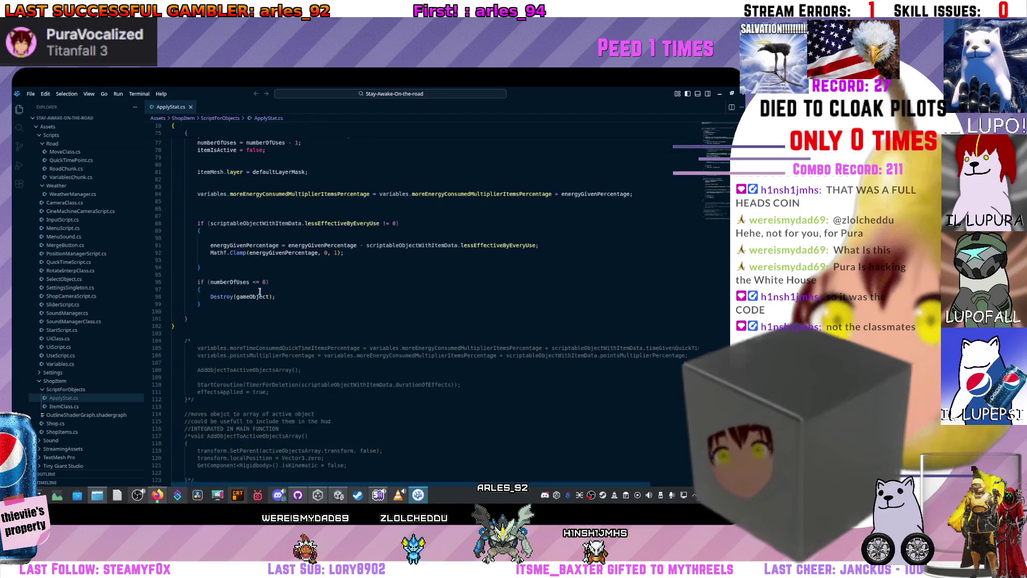
key("Return")
key("Return")
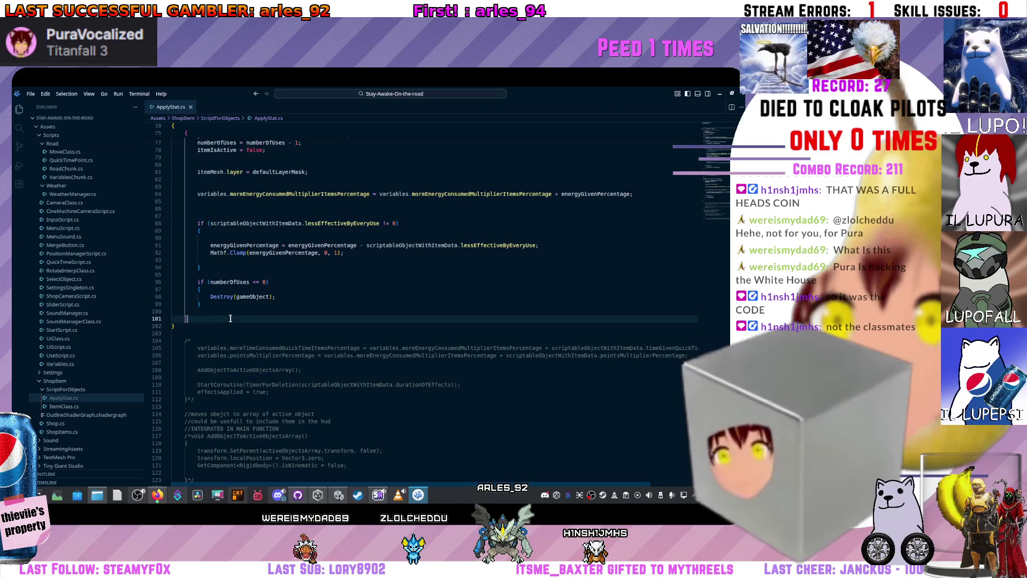
type("conso")
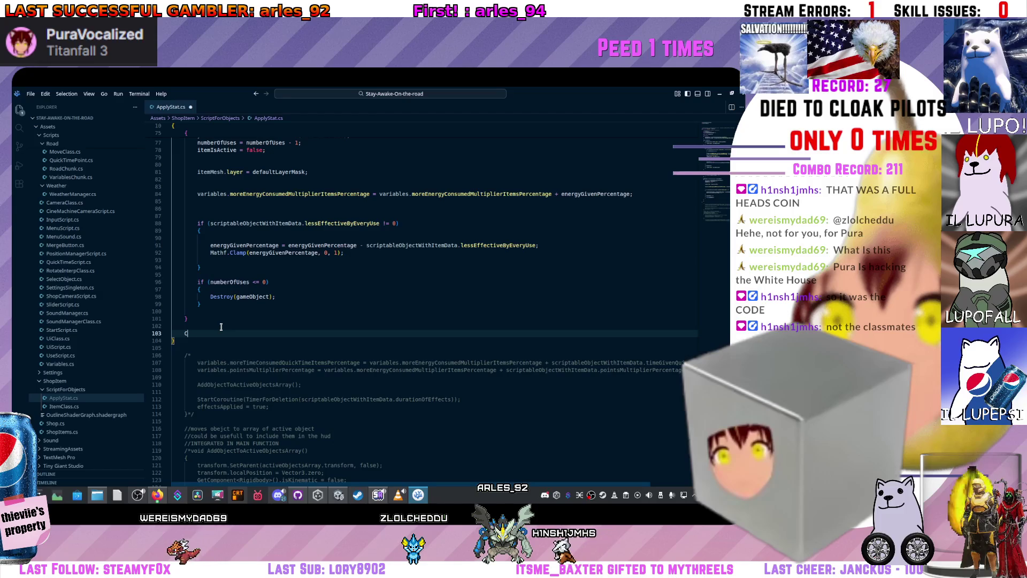
key("ctrl+space")
type("sole")
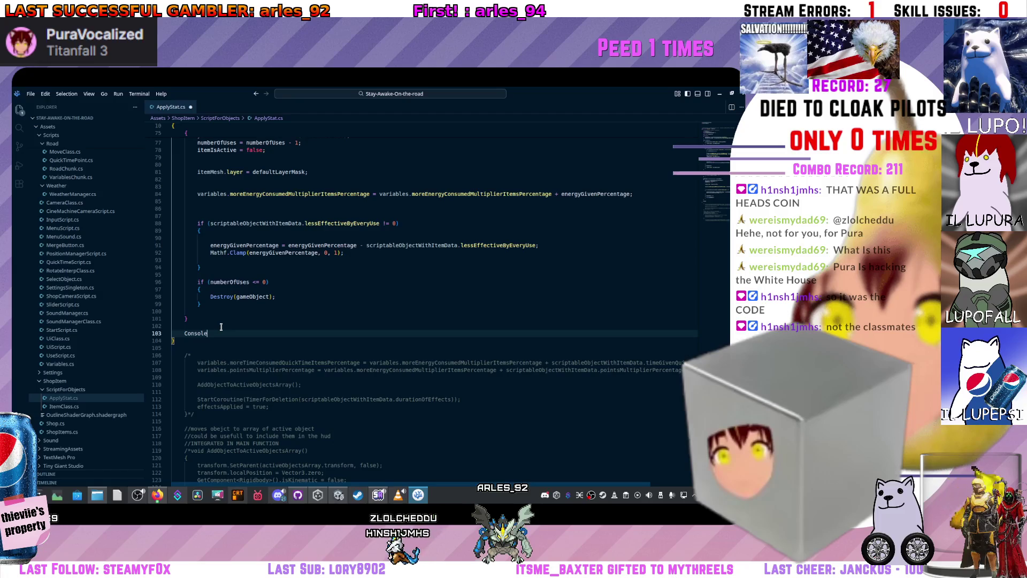
type(".")
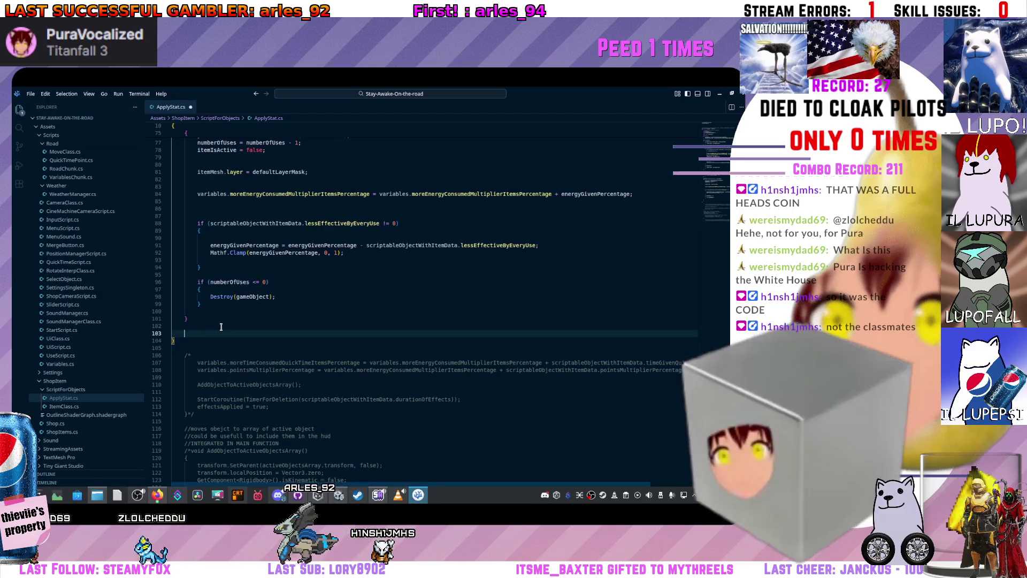
key("BackSpace")
key("BackSpace")
key("BackSpace")
key("ctrl+s")
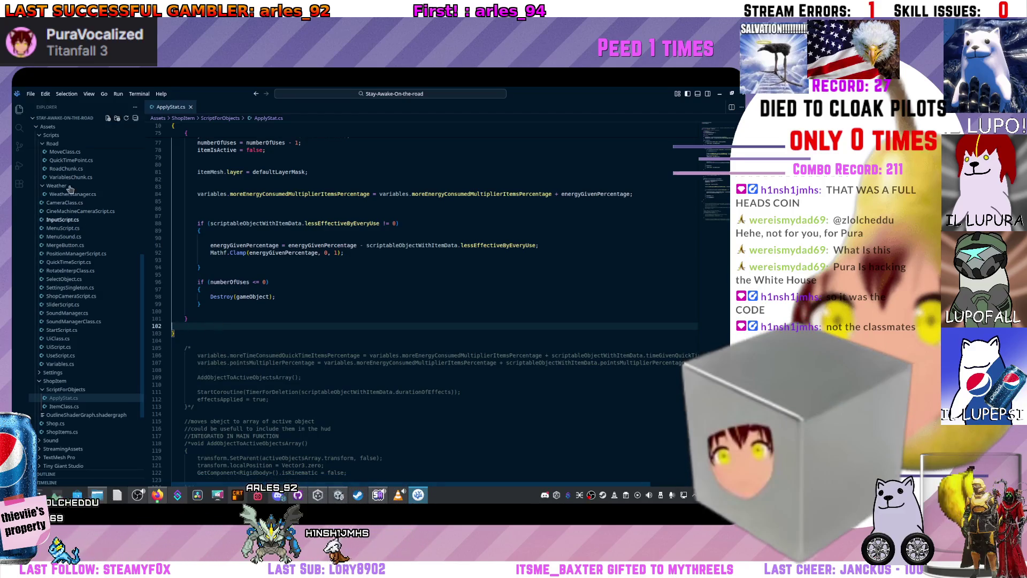
Open the Extensions view from VSCodium's activity bar
left_click(19, 184)
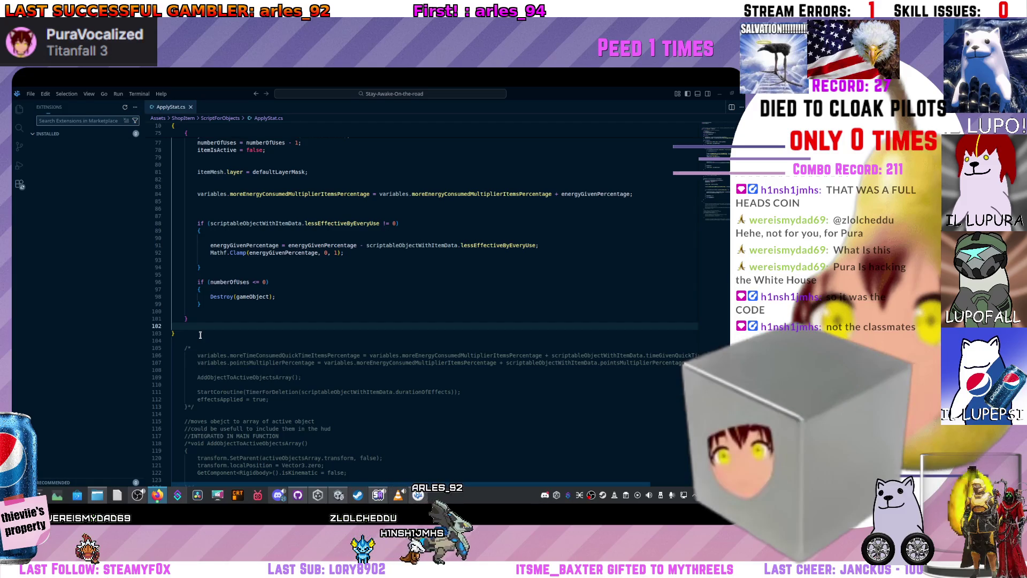
Return to the Explorer and test typing 'console' in ApplyStat.cs, then delete it
left_click(37, 134)
left_click(20, 110)
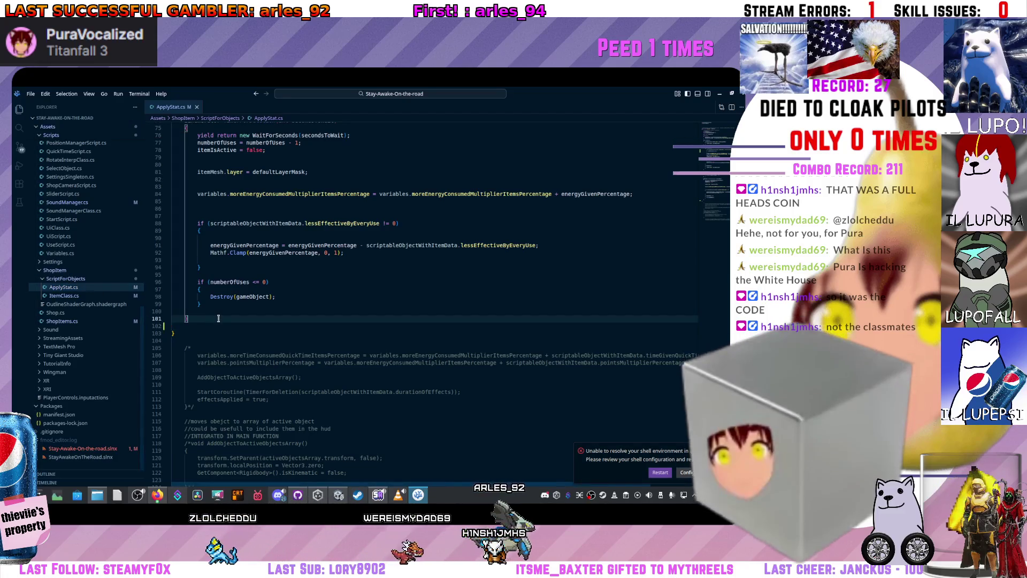
key("Return")
type("console")
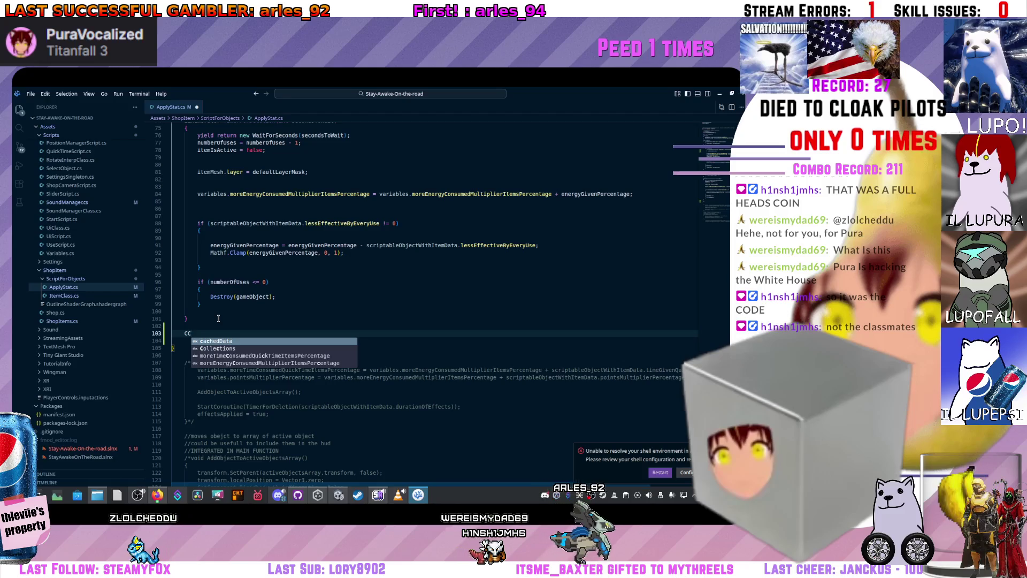
key("ctrl+BackSpace")
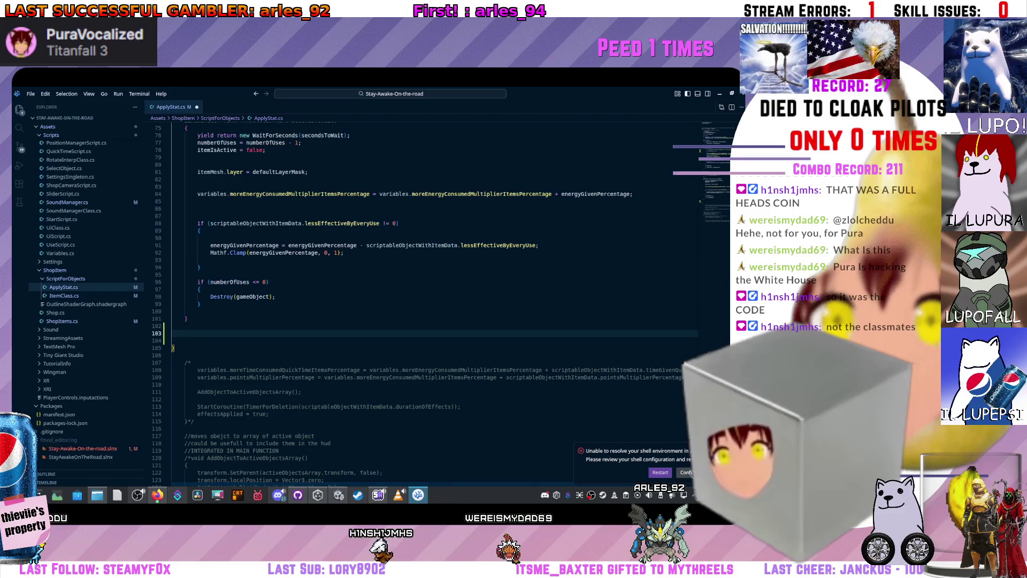
Look up the shell environment timeout setting, restore the editor window, and switch back to Unity
left_click(686, 473)
left_click(250, 166)
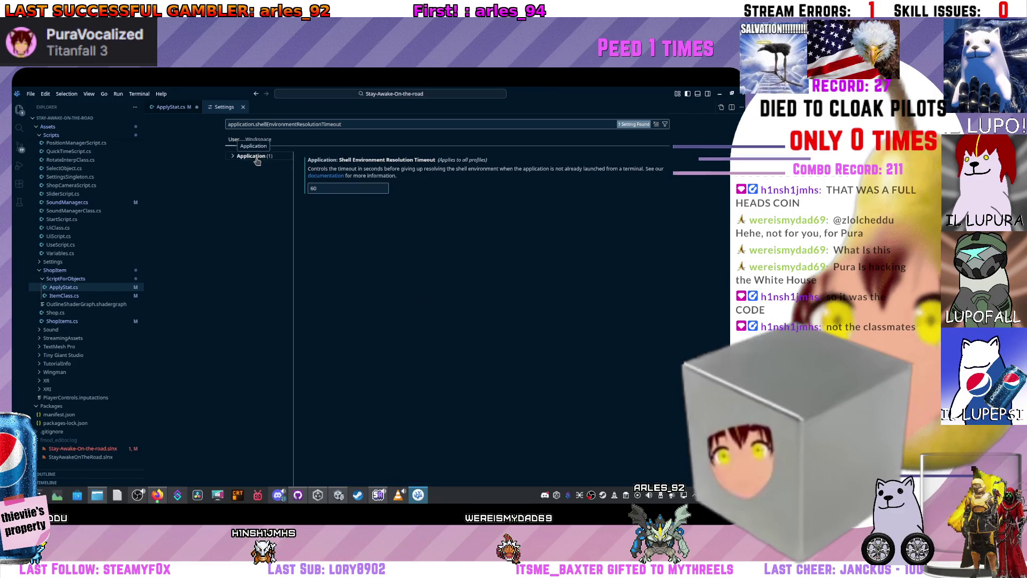
left_click(177, 107)
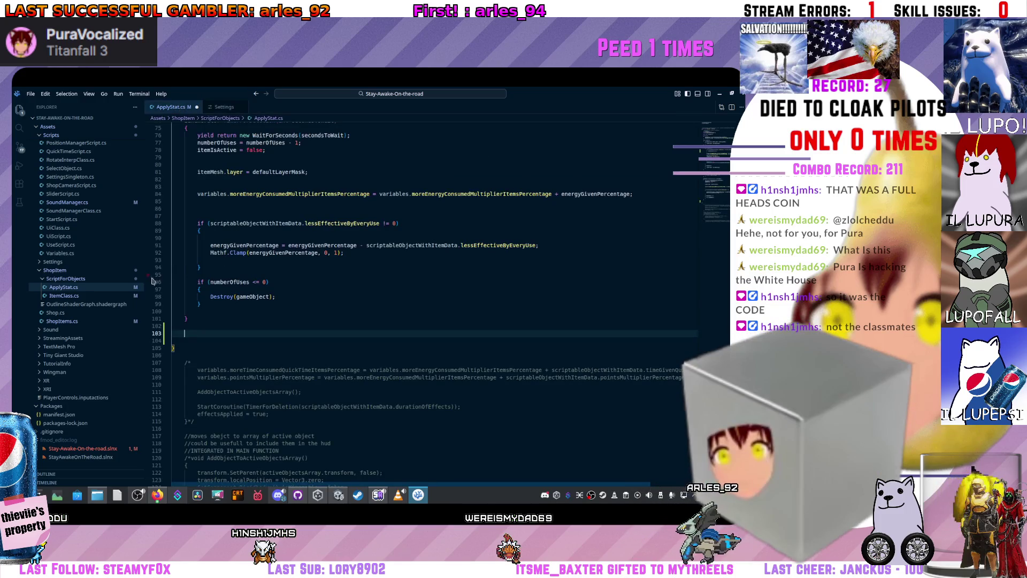
scroll(107, 297, "up", 2)
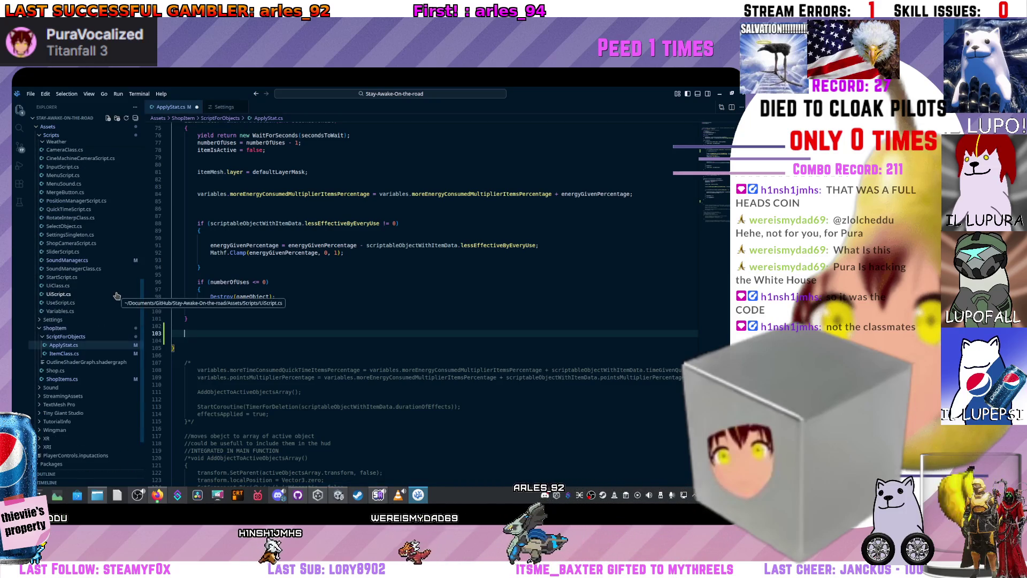
scroll(107, 299, "up", 3)
mouse_move(214, 93)
left_mouse_down()
mouse_move(163, 288)
mouse_move(163, 358)
left_mouse_up()
left_click(537, 197)
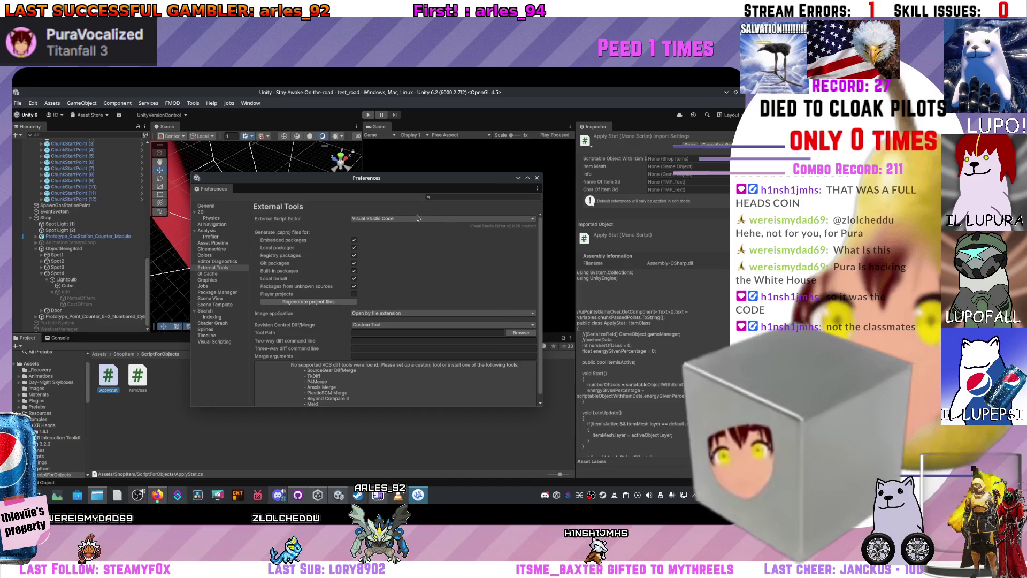
Scroll External Tools to confirm Visual Studio Code is the external script editor
scroll(370, 271, "down", 1)
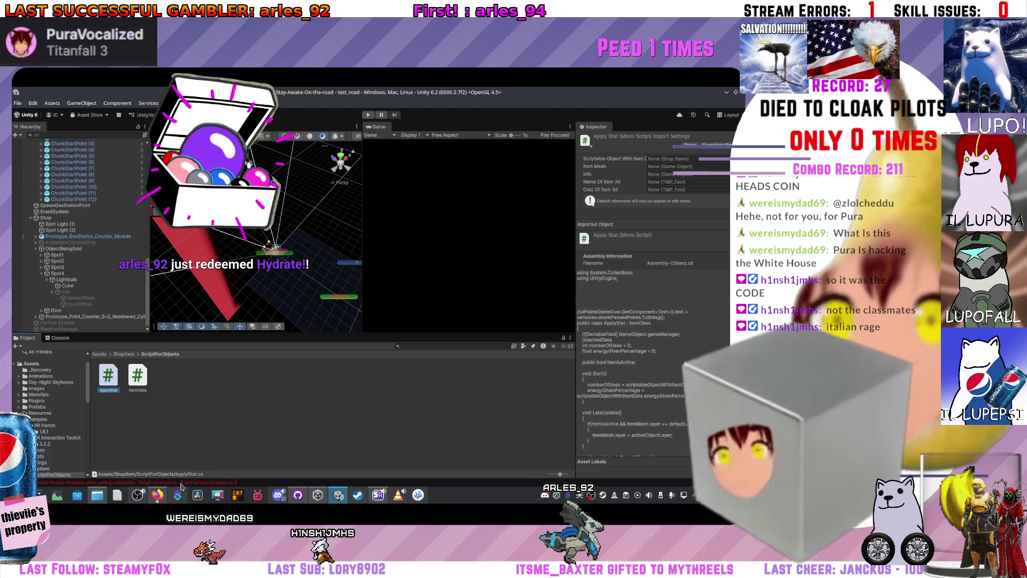
left_click(194, 483)
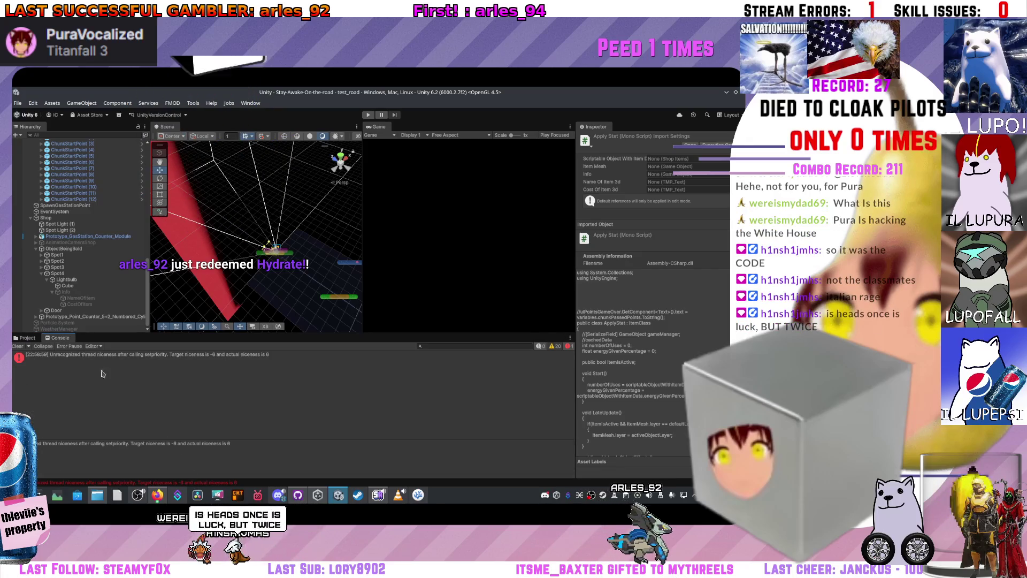
left_click(37, 356)
left_click(25, 339)
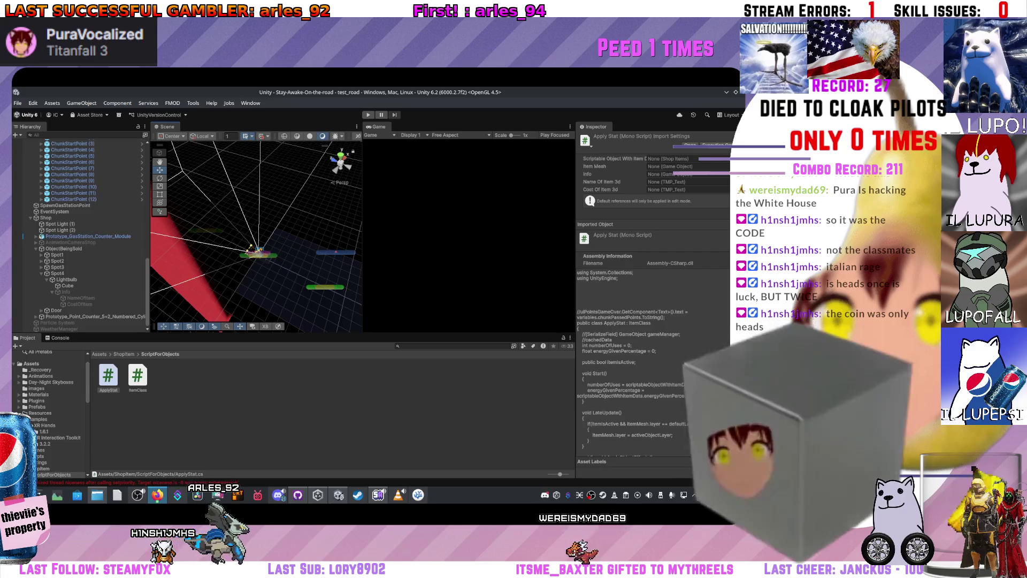
Select Door, Spot Light (2), then Spot Light (1), and orbit the Scene view around it
left_click(58, 311)
left_click(70, 229)
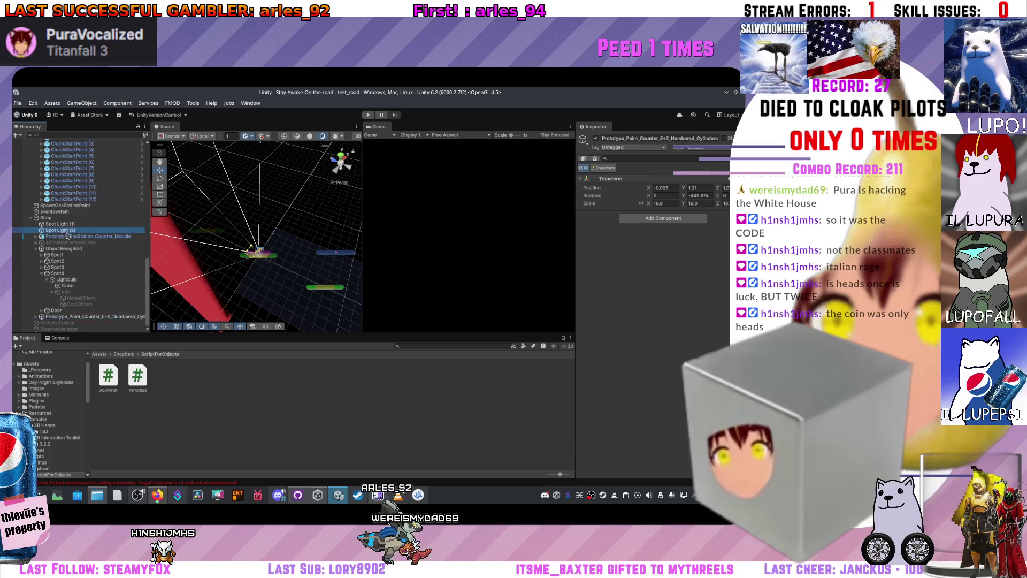
left_click(68, 224)
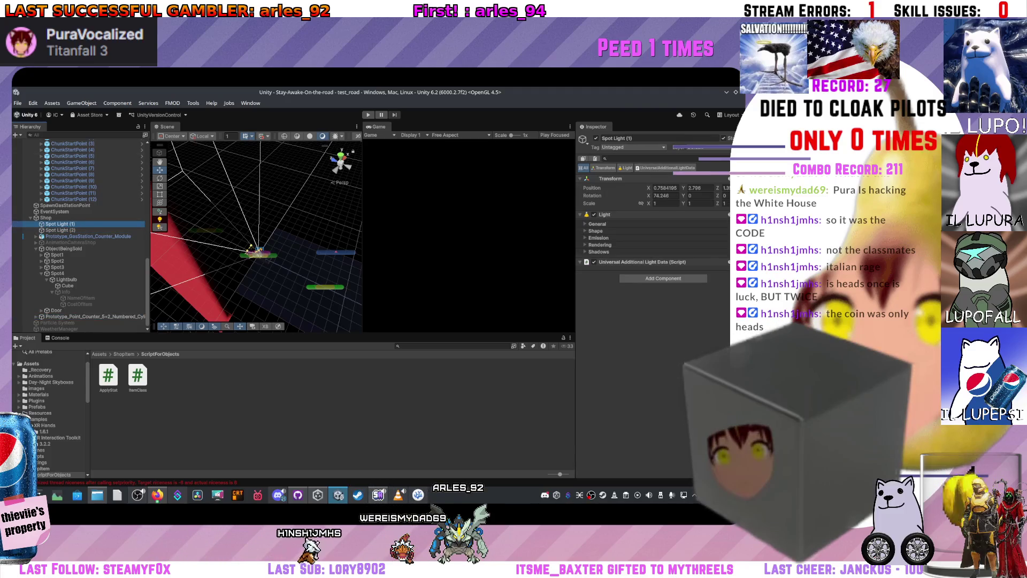
mouse_move(252, 247)
left_mouse_down()
mouse_move(236, 252)
mouse_move(243, 241)
left_mouse_up()
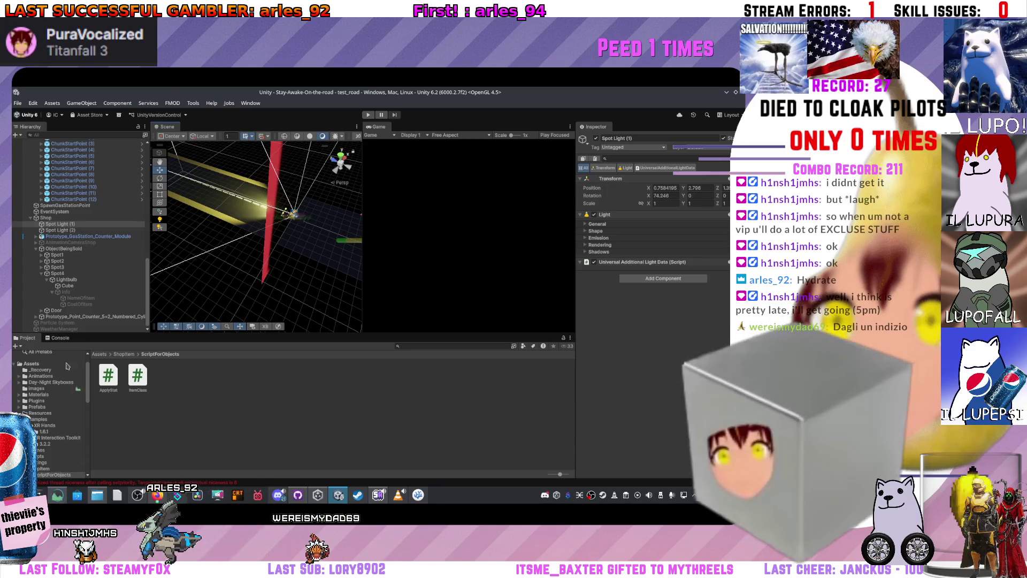
Briefly open the system monitor to check resource usage, then close it
key("ctrl+Escape")
left_click_drag(284, 152, 215, 164)
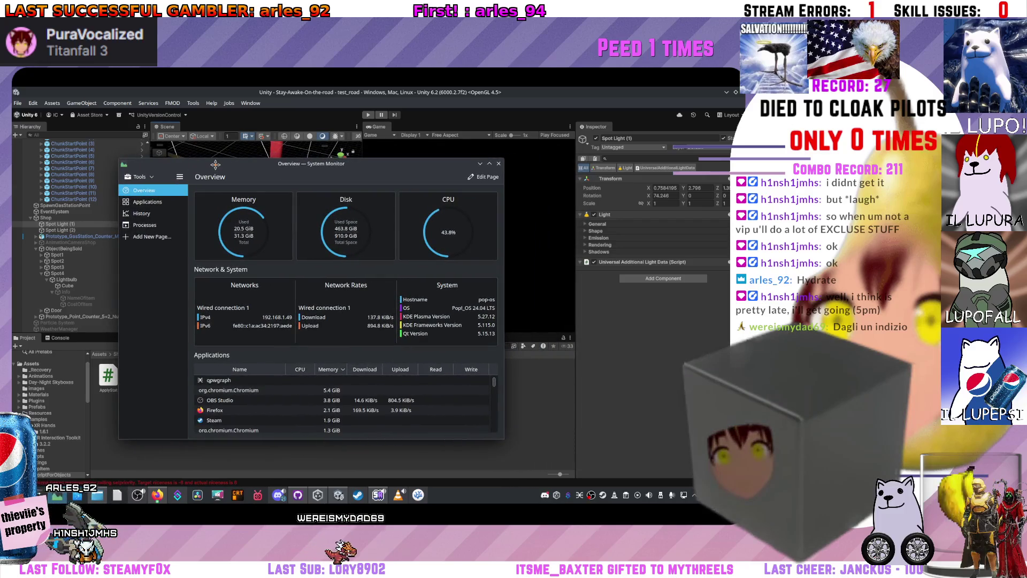
key("ctrl+Escape")
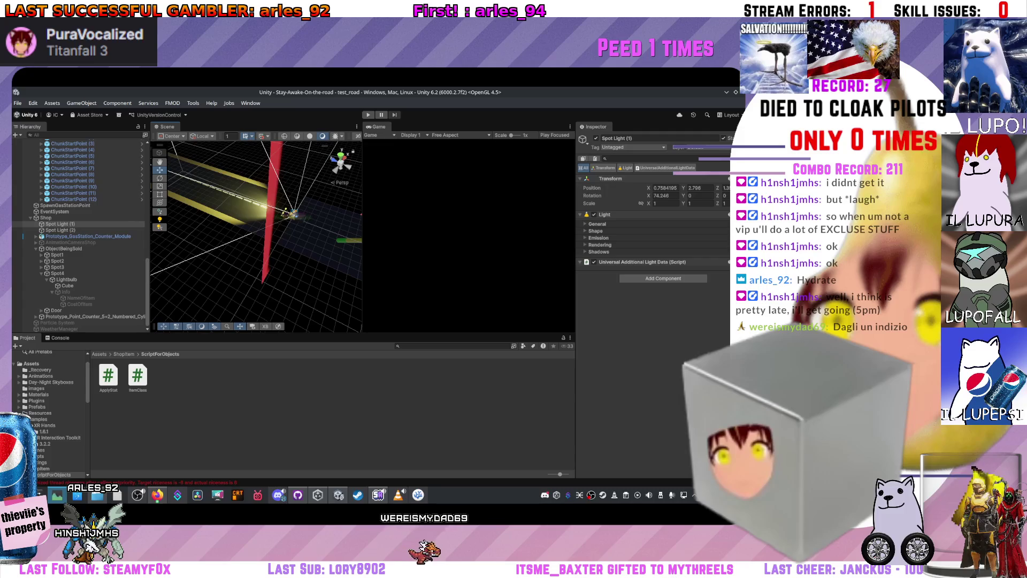
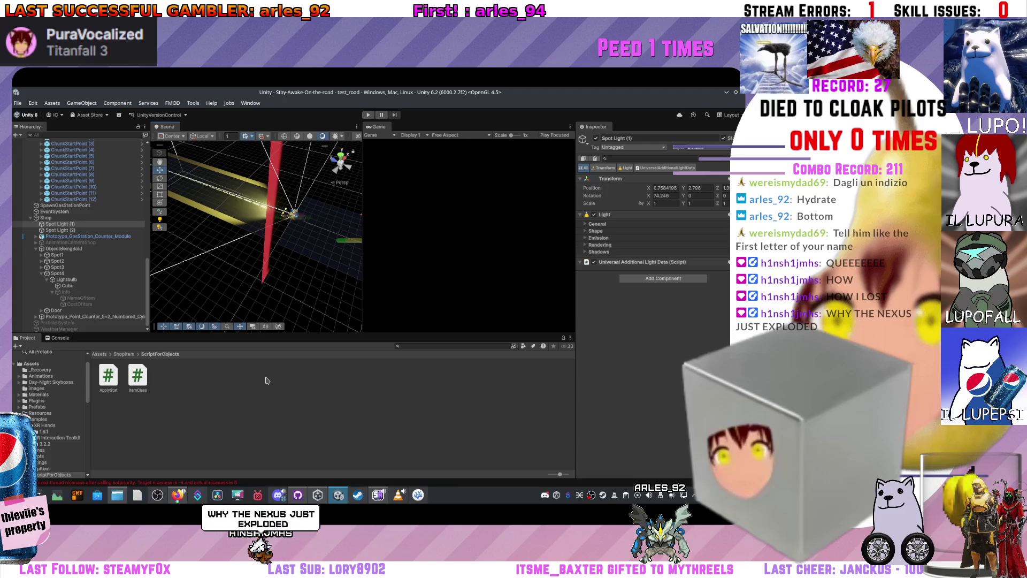
Close the 'New! Data extraction' tip so the blank untitled spreadsheet is clear
left_click_drag(271, 250, 220, 196)
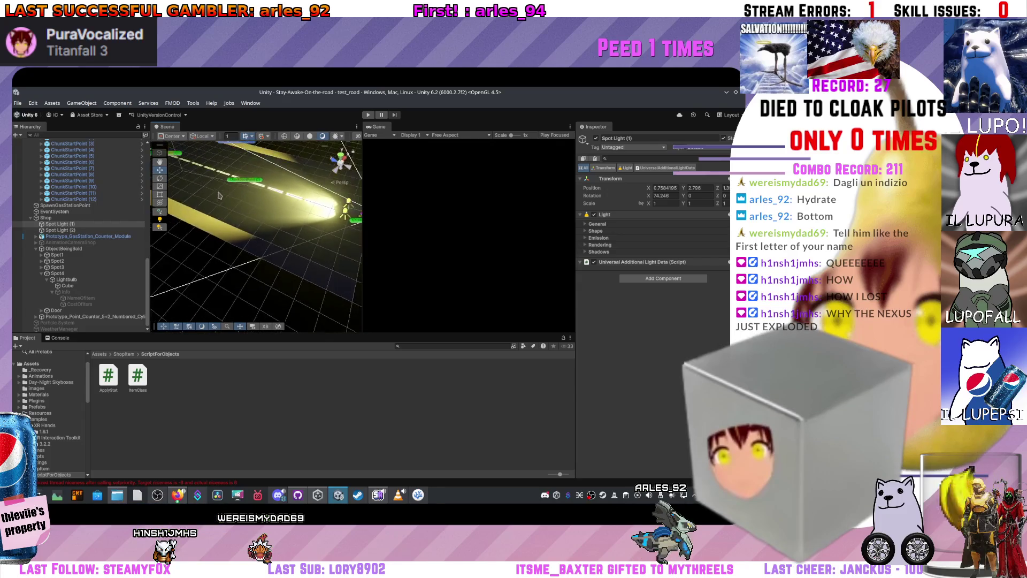
left_click_drag(326, 217, 418, 234)
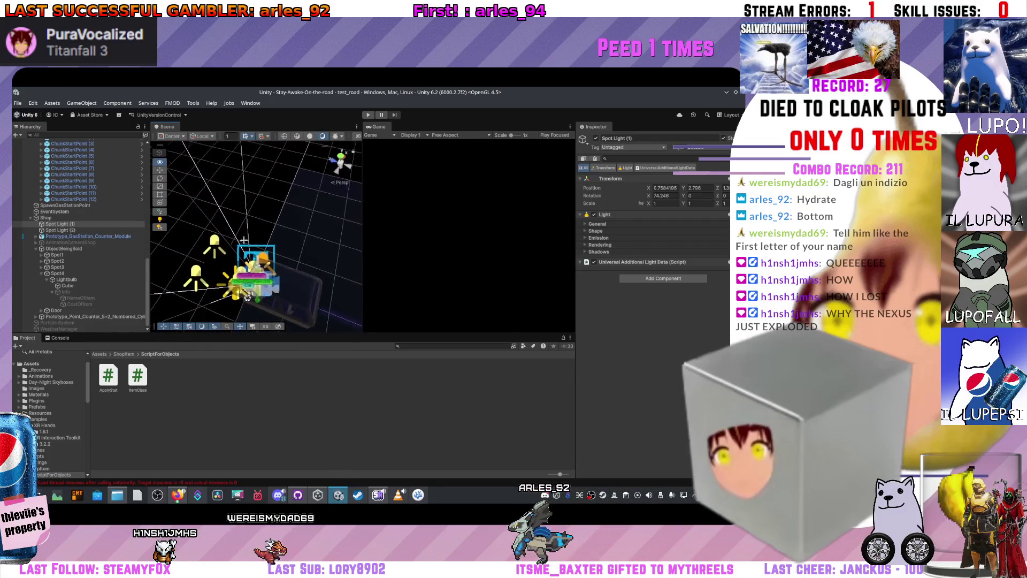
mouse_move(249, 241)
left_mouse_down()
mouse_move(213, 246)
mouse_move(277, 240)
mouse_move(301, 300)
mouse_move(293, 291)
mouse_move(217, 478)
left_mouse_up()
mouse_move(204, 266)
left_mouse_down()
mouse_move(193, 230)
mouse_move(202, 198)
mouse_move(230, 265)
mouse_move(299, 214)
mouse_move(340, 160)
left_mouse_up()
mouse_move(272, 135)
left_mouse_down()
mouse_move(268, 150)
mouse_move(33, 252)
left_mouse_up()
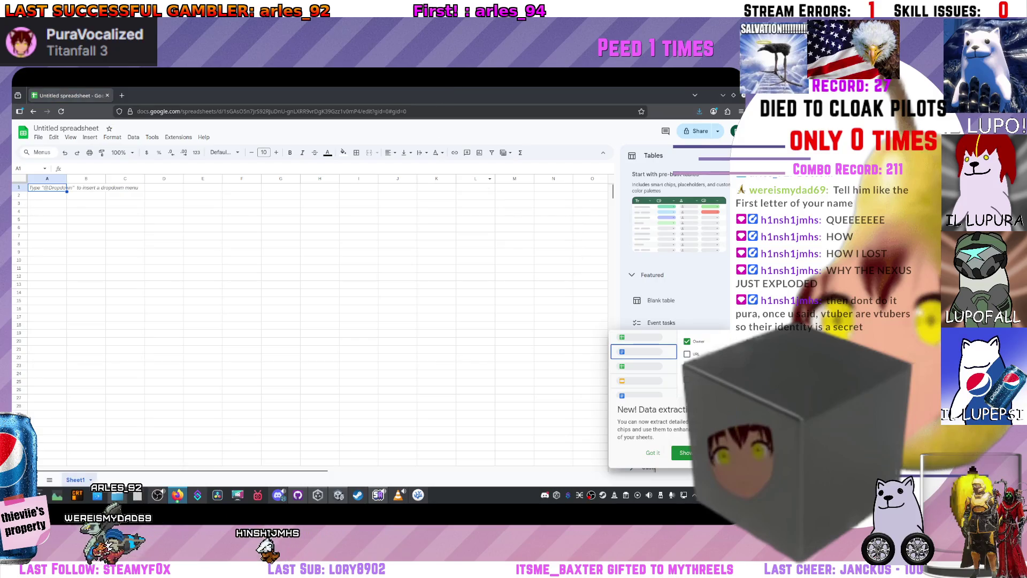
left_click(652, 454)
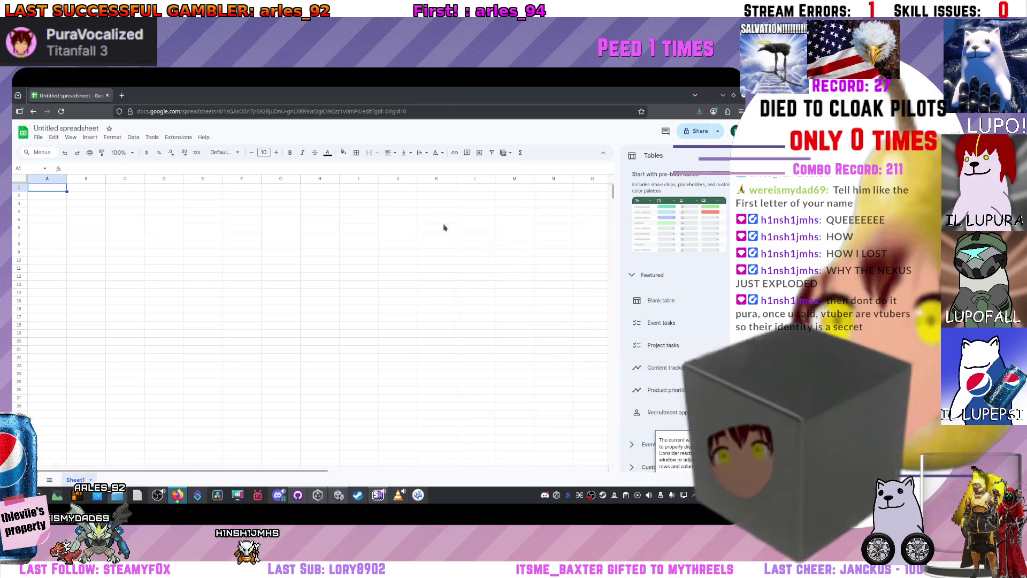
Enter Monday, Tuesday and Wednesday as headers in A1, B1 and C1
double_click(42, 188)
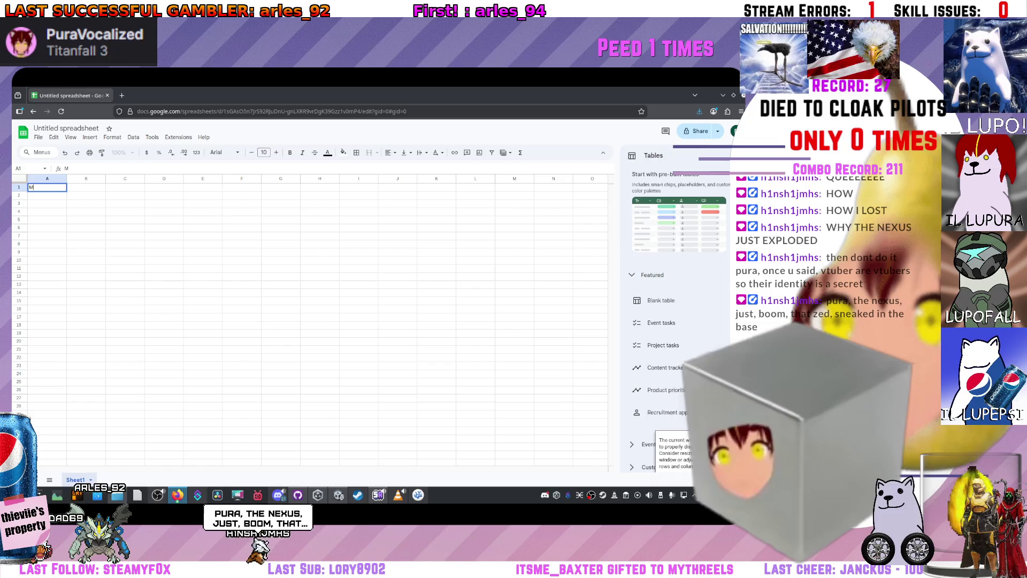
type("ondo")
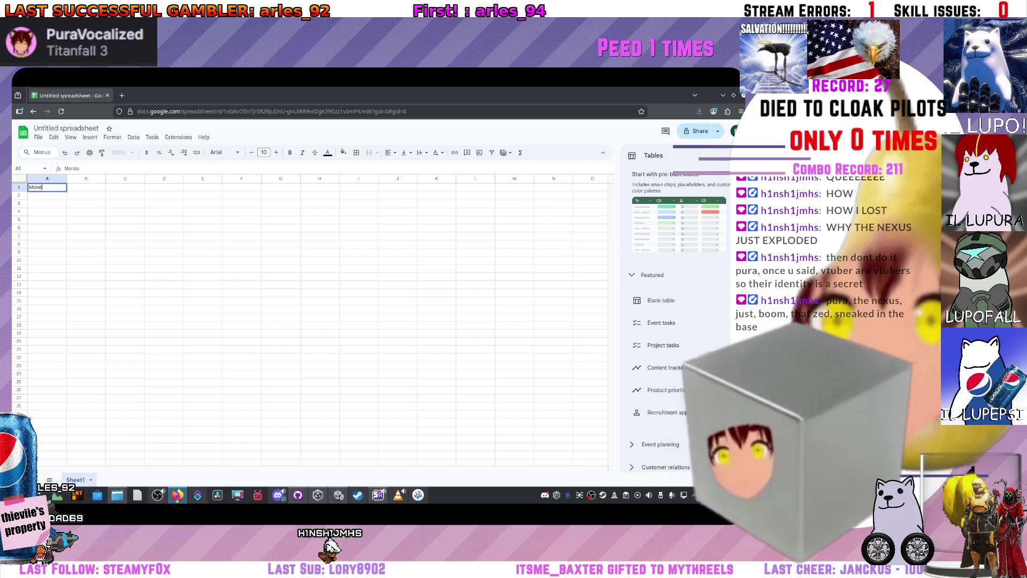
type("a")
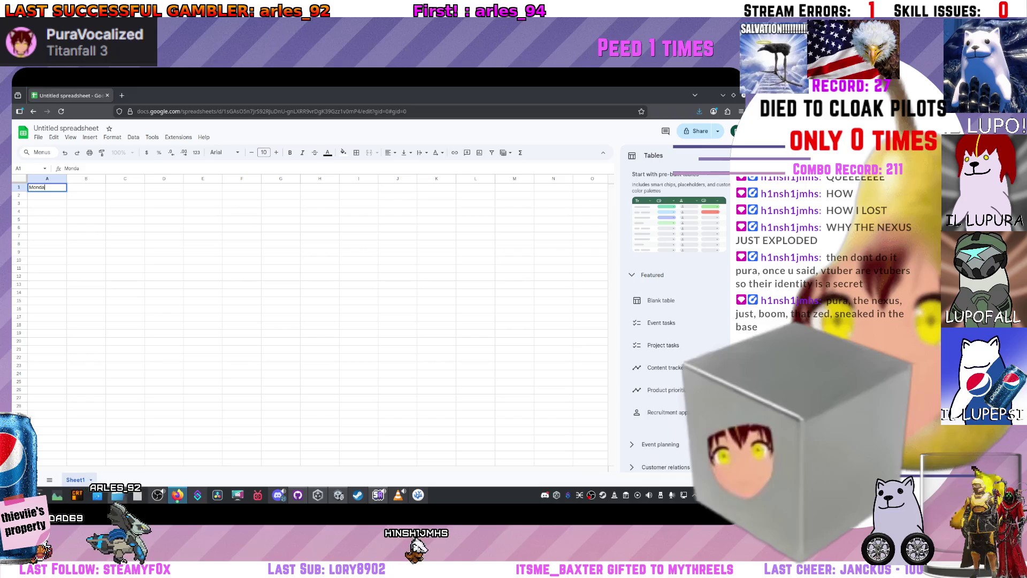
type("y")
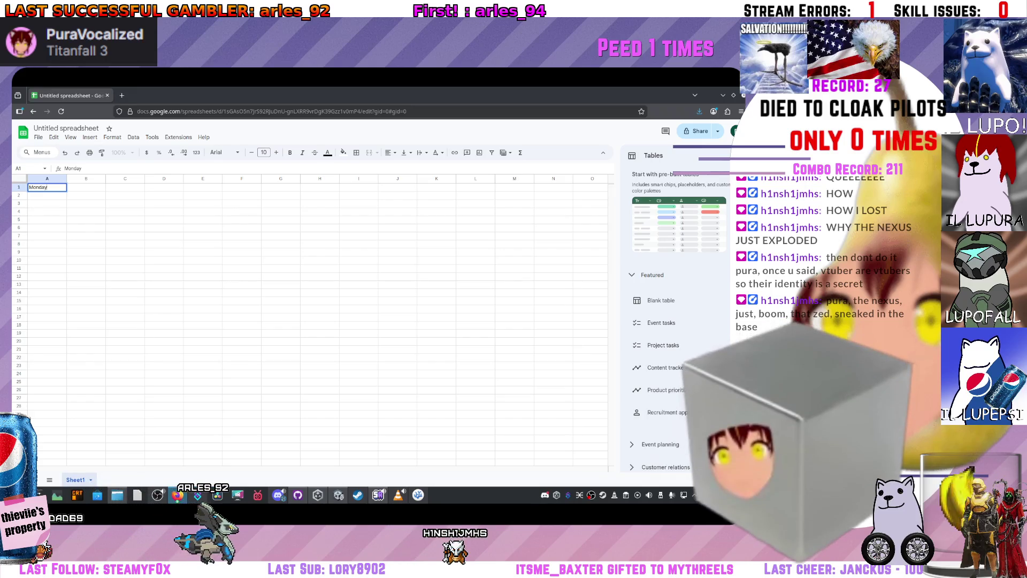
key("Tab")
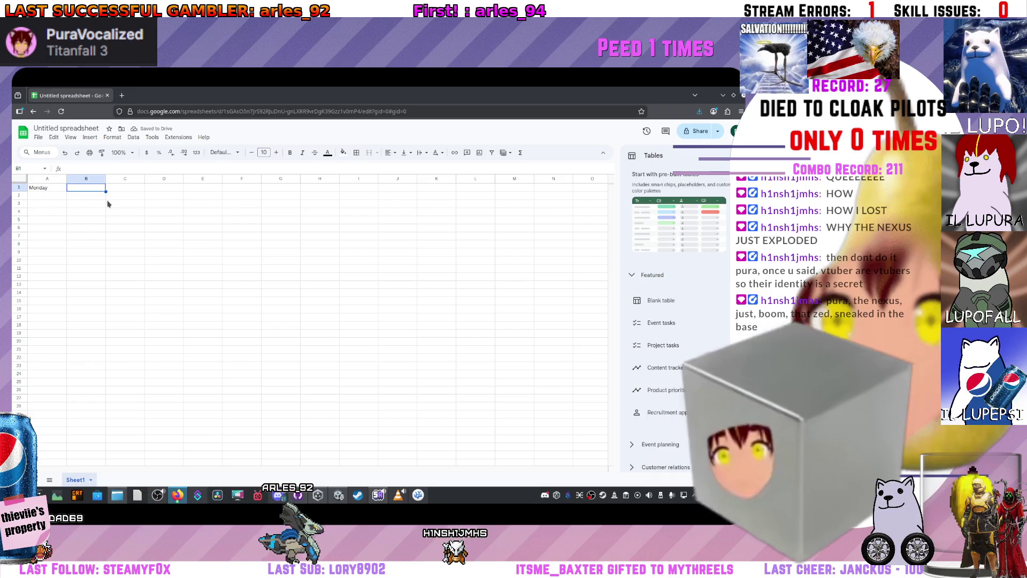
type("Tuesday")
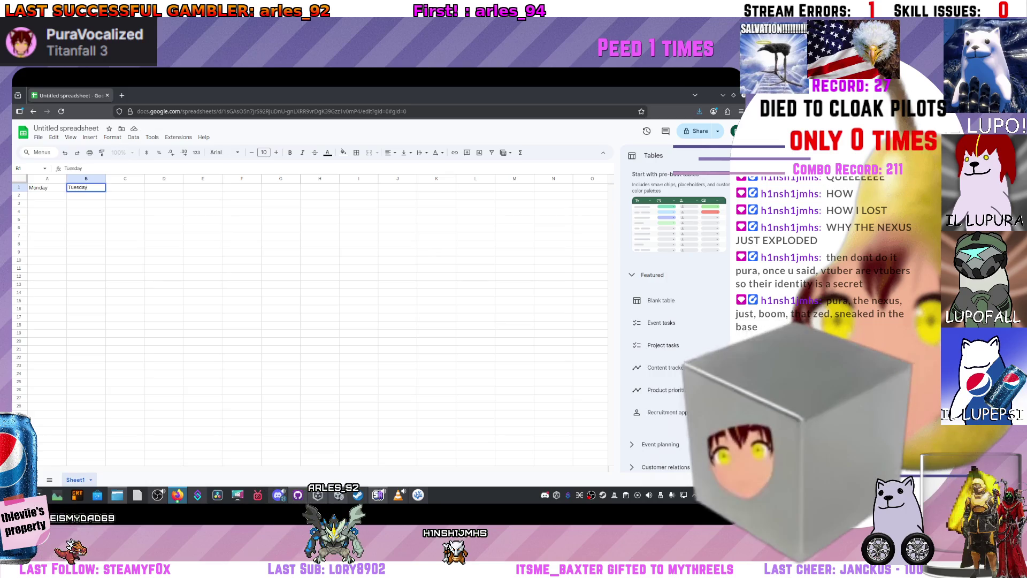
key("Tab")
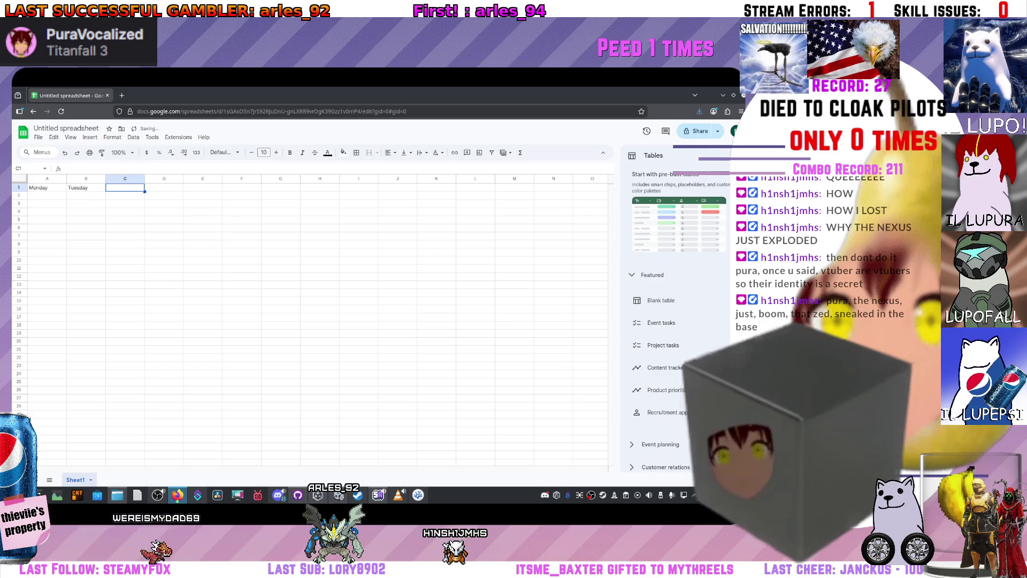
type("Wedn")
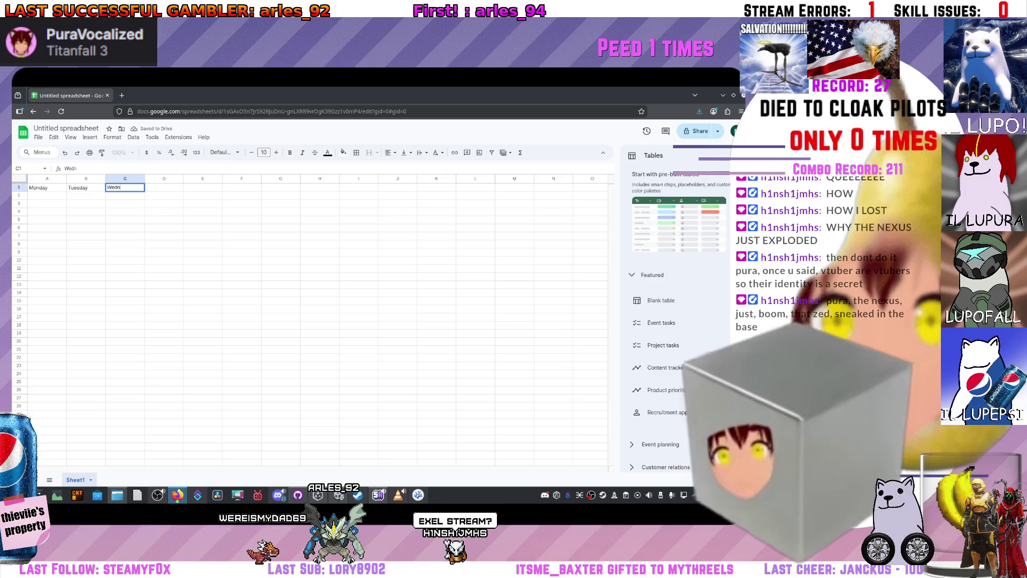
key("BackSpace")
type("dsneday")
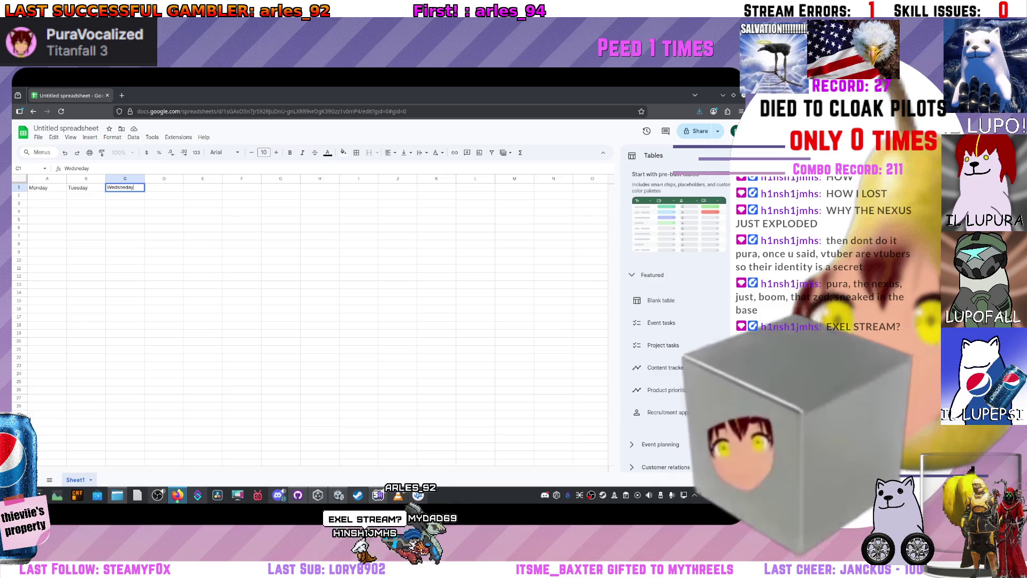
key("Tab")
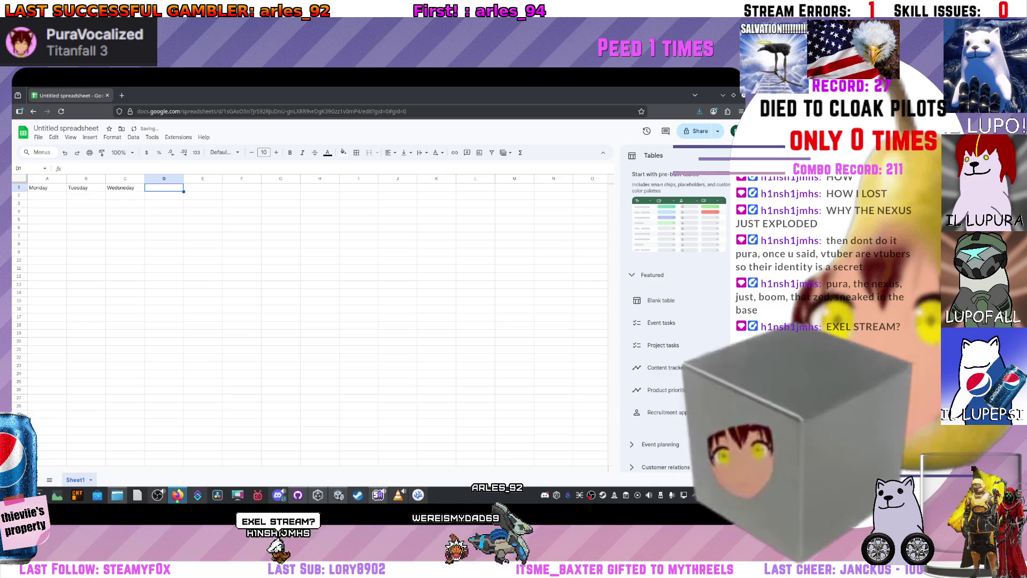
Enter 'Thurday', Friday, Saturday and Sunday as headers in D1 through G1
type("Thurday")
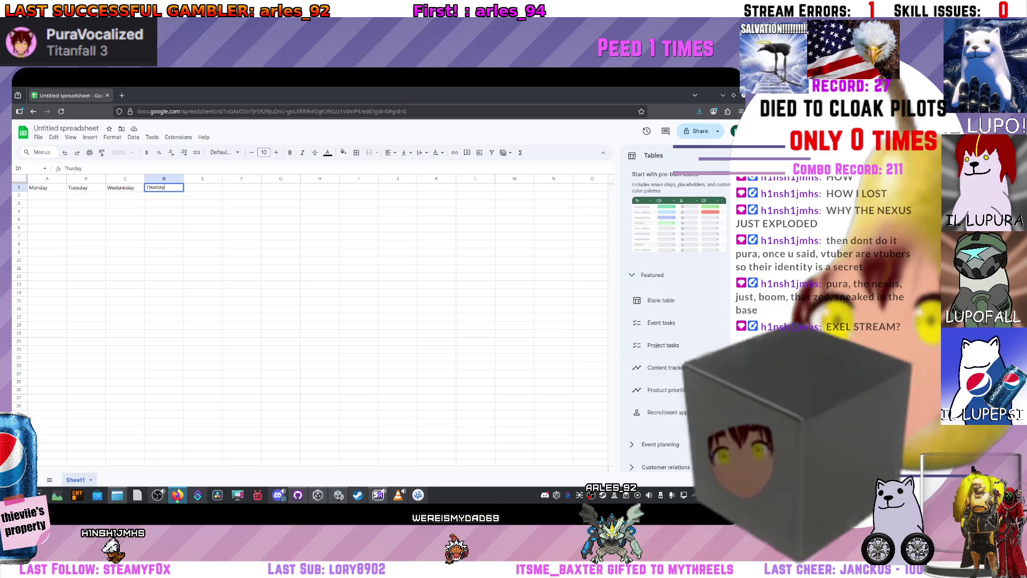
type("Friday")
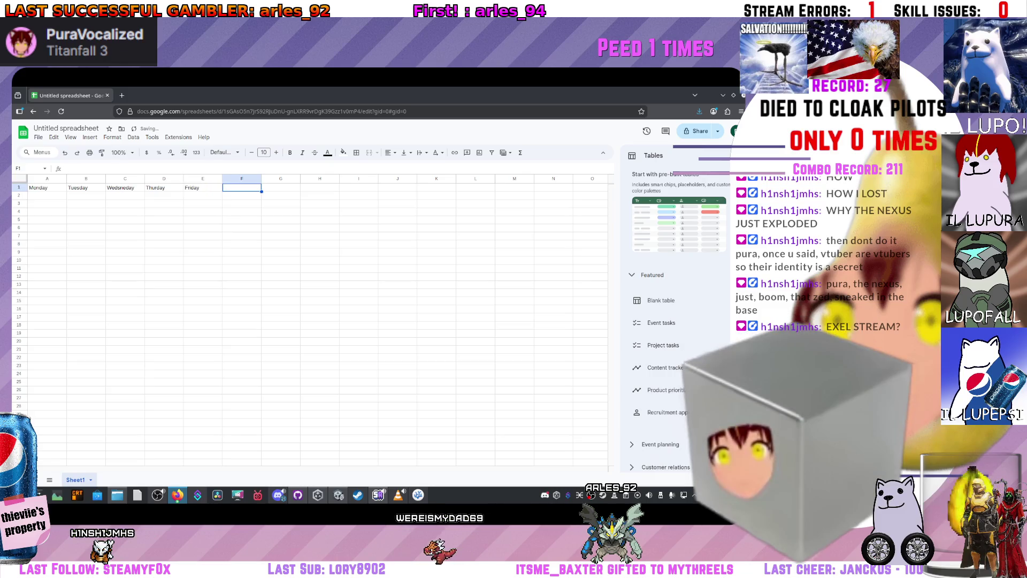
type("Saturda")
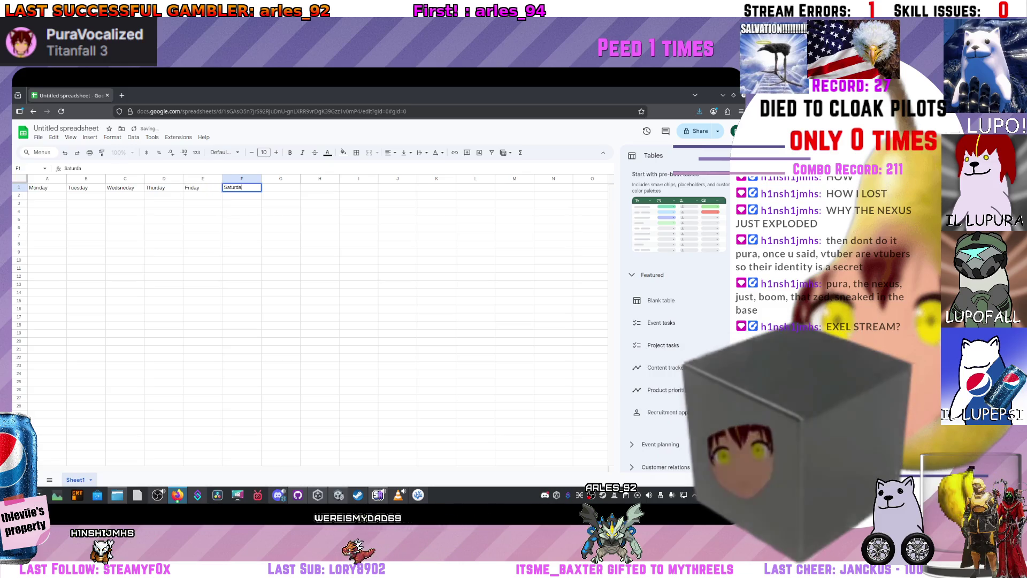
type("y")
key("Tab")
type("Sunda")
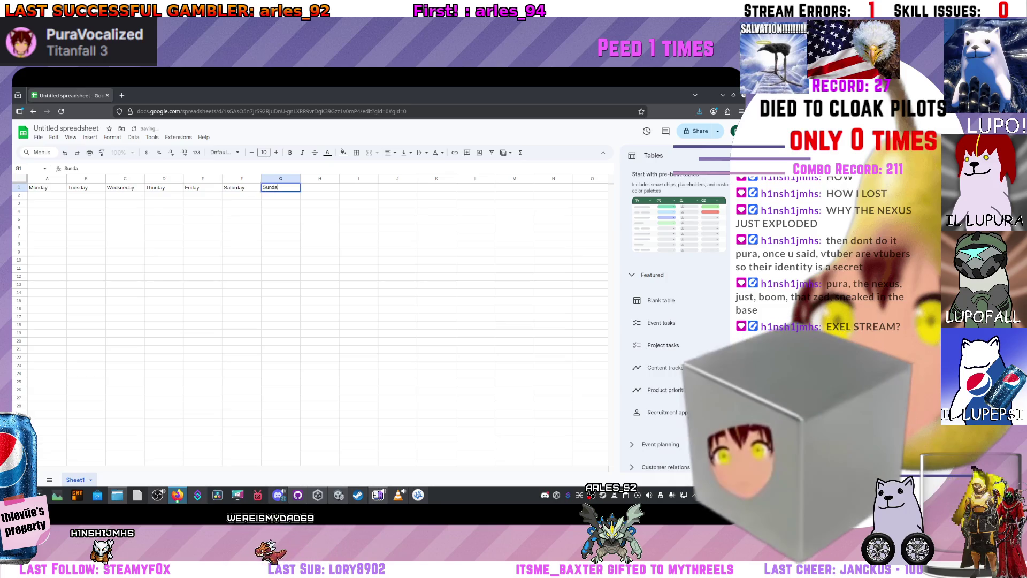
type("y")
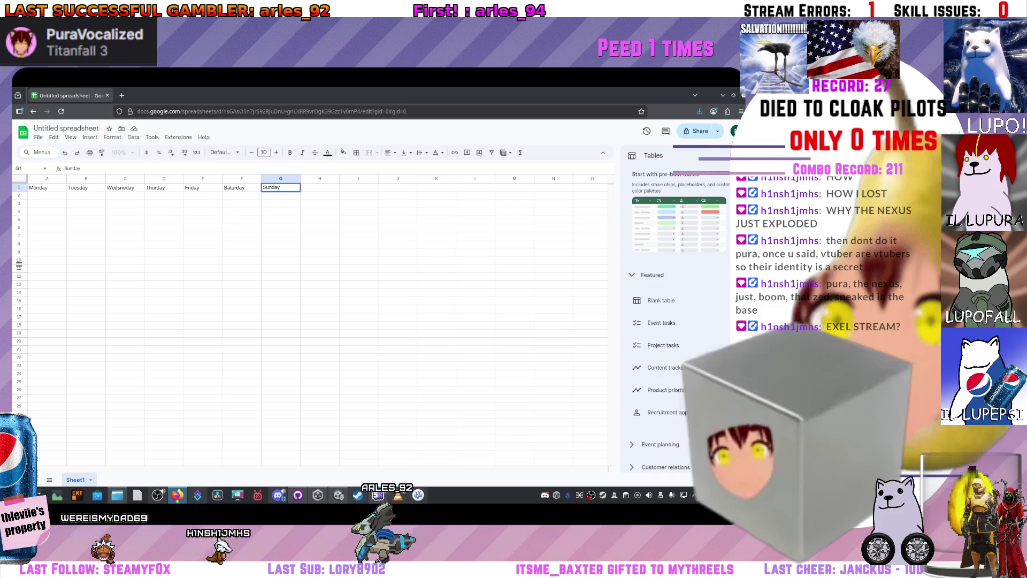
Select C2 plus E2:G2 and fill them yellow, then click away to check the shading
left_click(140, 195)
left_click(164, 197)
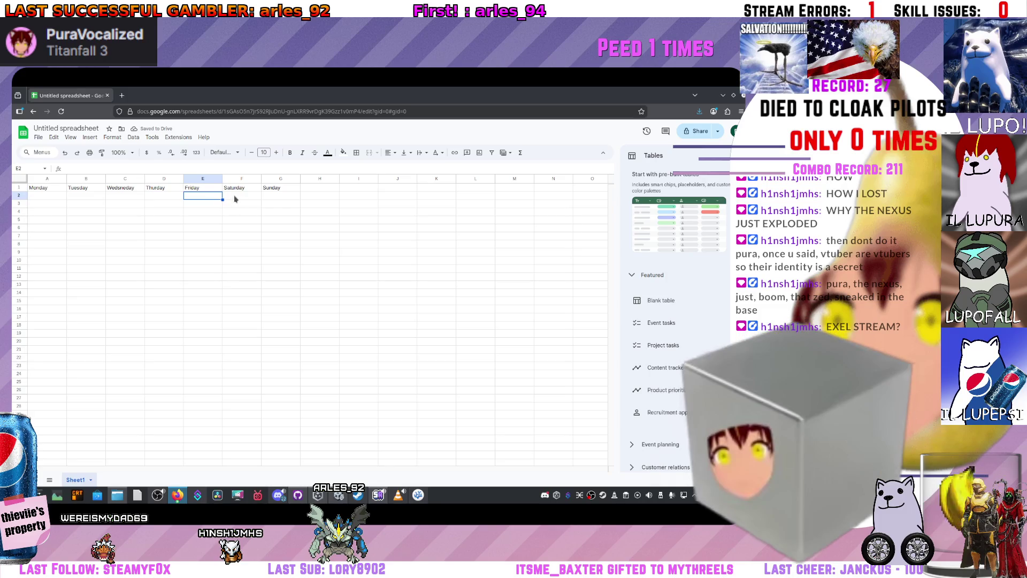
left_click(126, 197)
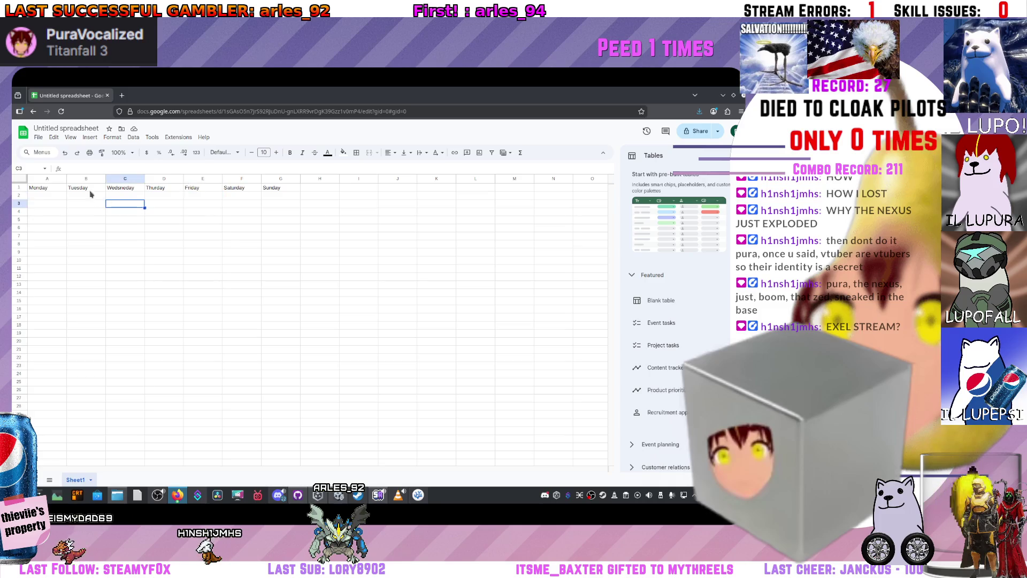
left_click(98, 200)
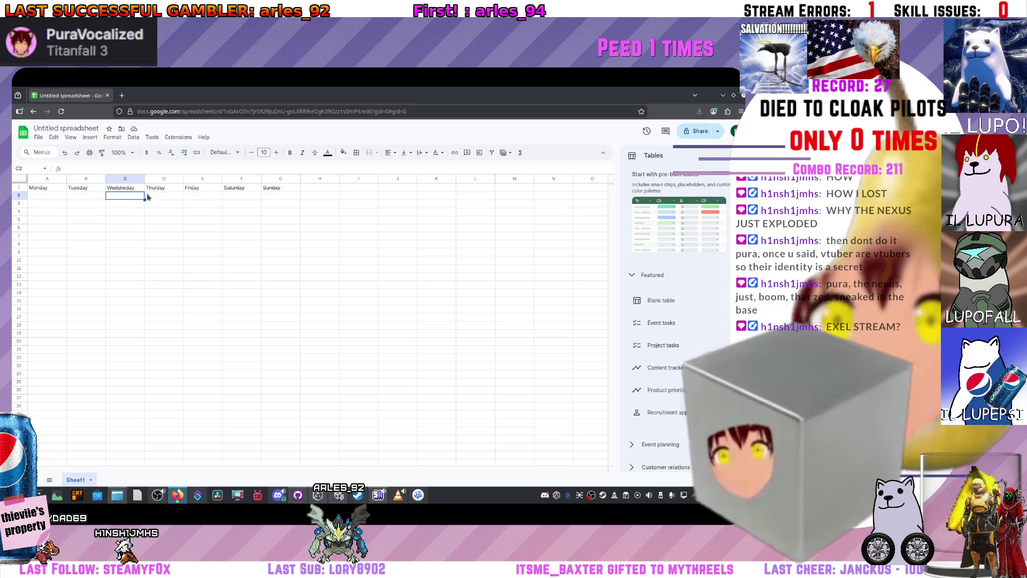
left_click_drag(201, 197, 242, 197)
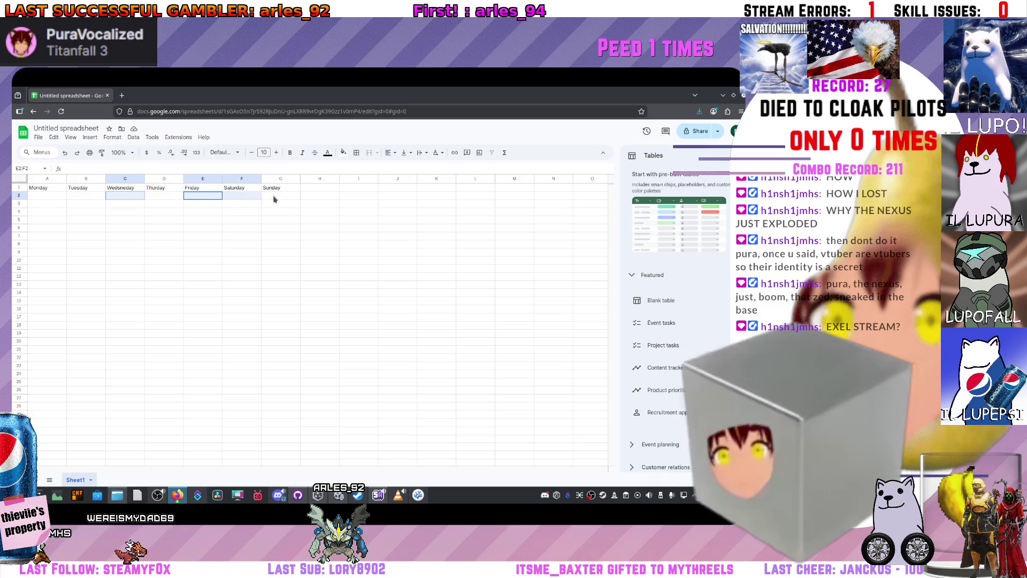
left_click(343, 152)
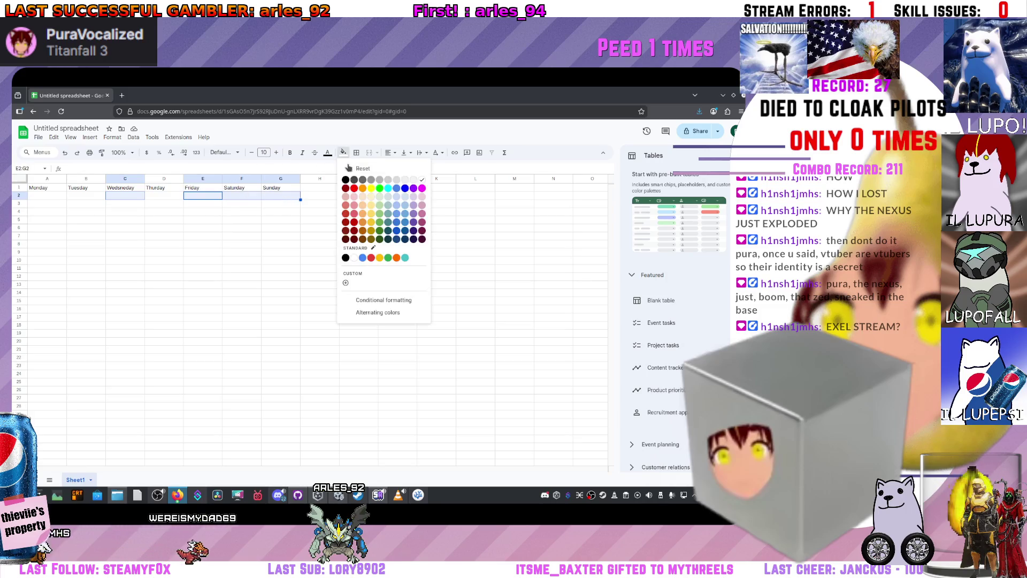
left_click(373, 214)
left_click(256, 225)
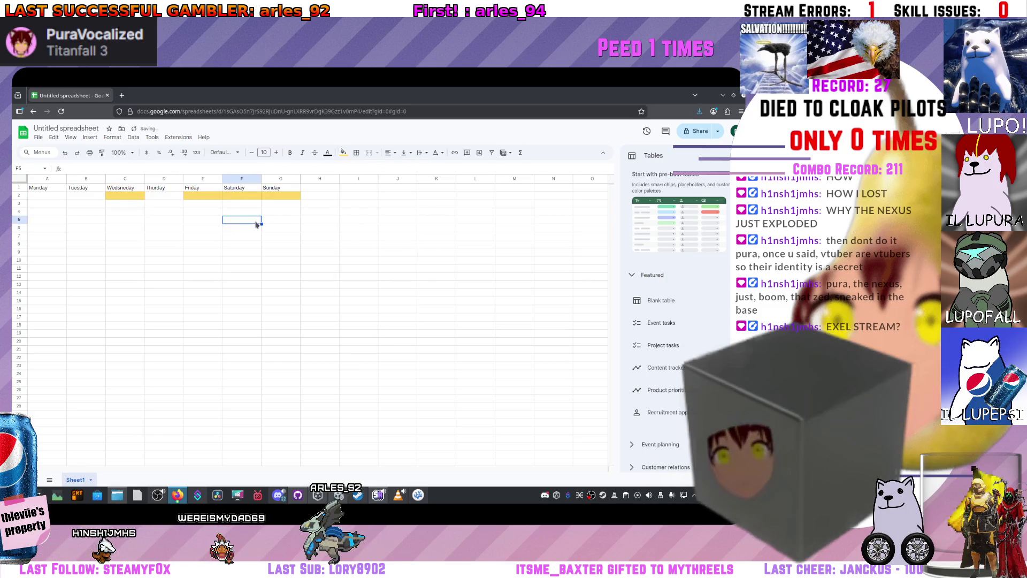
left_click(187, 205)
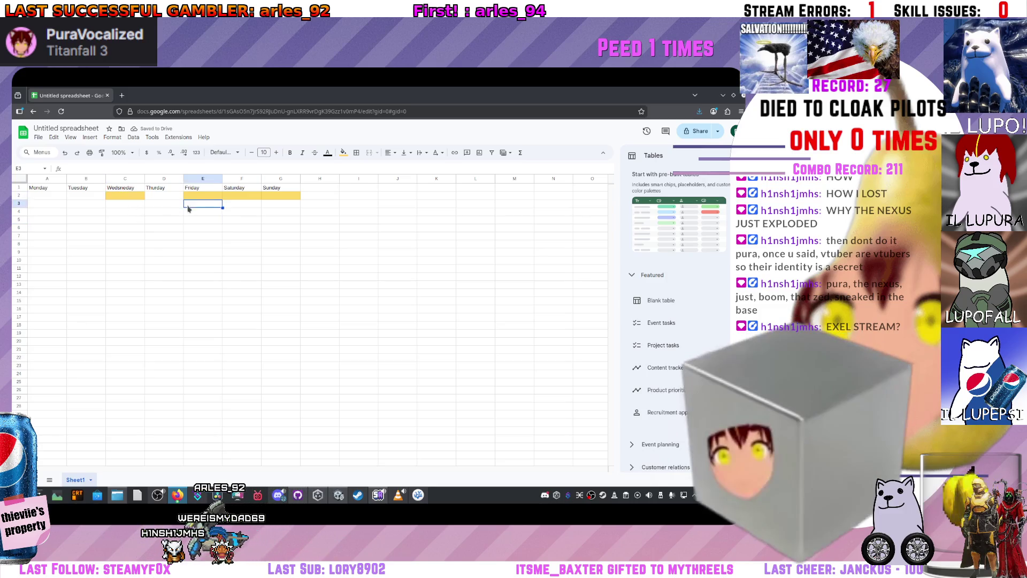